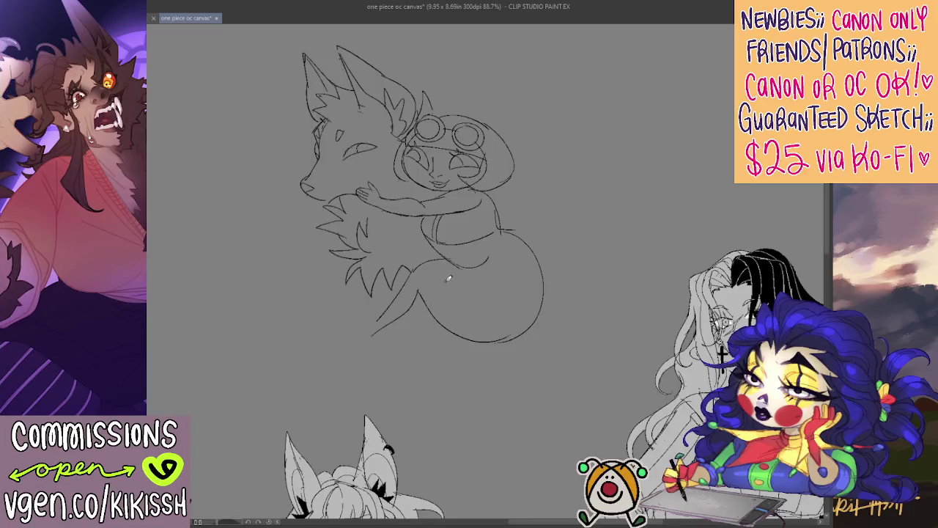
# - Sketch the fox's front paw below its chest and extend the girl's forearm
pyautogui.moveTo(451, 290)
pyautogui.mouseDown()
pyautogui.moveTo(480, 308)
pyautogui.moveTo(463, 286)
pyautogui.mouseUp()
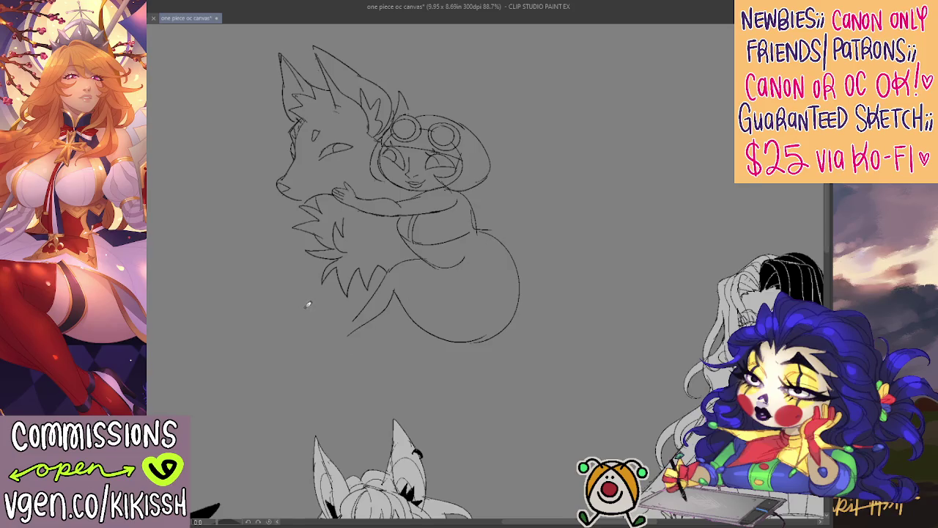
pyautogui.moveTo(308, 304)
pyautogui.mouseDown()
pyautogui.moveTo(253, 327)
pyautogui.moveTo(268, 350)
pyautogui.moveTo(287, 349)
pyautogui.moveTo(311, 307)
pyautogui.moveTo(359, 343)
pyautogui.mouseUp()
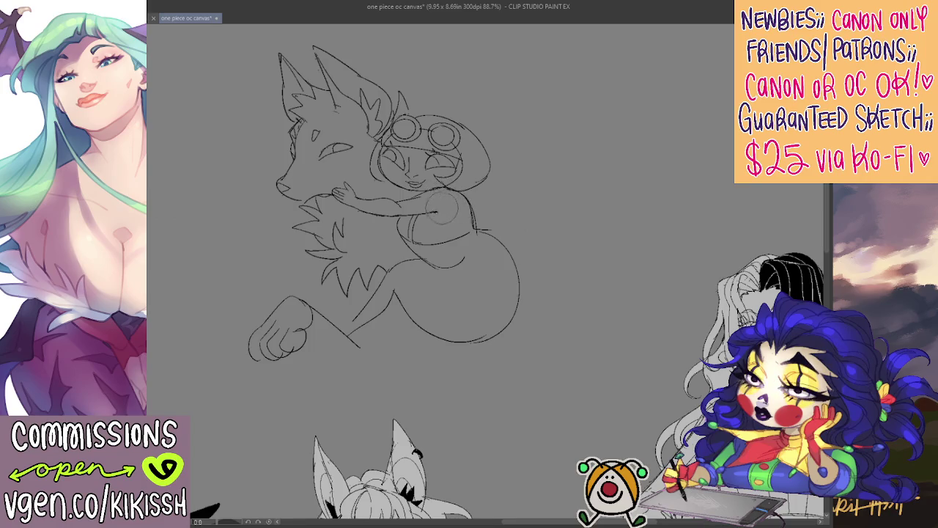
pyautogui.moveTo(412, 211)
pyautogui.mouseDown()
pyautogui.moveTo(440, 219)
pyautogui.moveTo(467, 247)
pyautogui.moveTo(462, 261)
pyautogui.mouseUp()
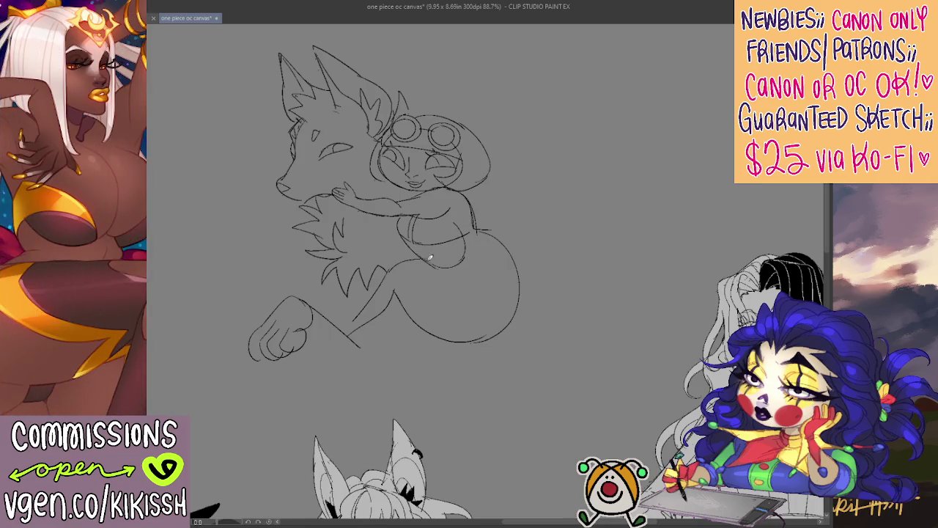
# - Add a line in the tail area and swap a stray circle for a bulb-shaped tip at the girl's back
pyautogui.moveTo(421, 276); pyautogui.dragTo(441, 302)
pyautogui.moveTo(483, 226); pyautogui.dragTo(477, 217)
pyautogui.hotkey('ctrl', 'z')
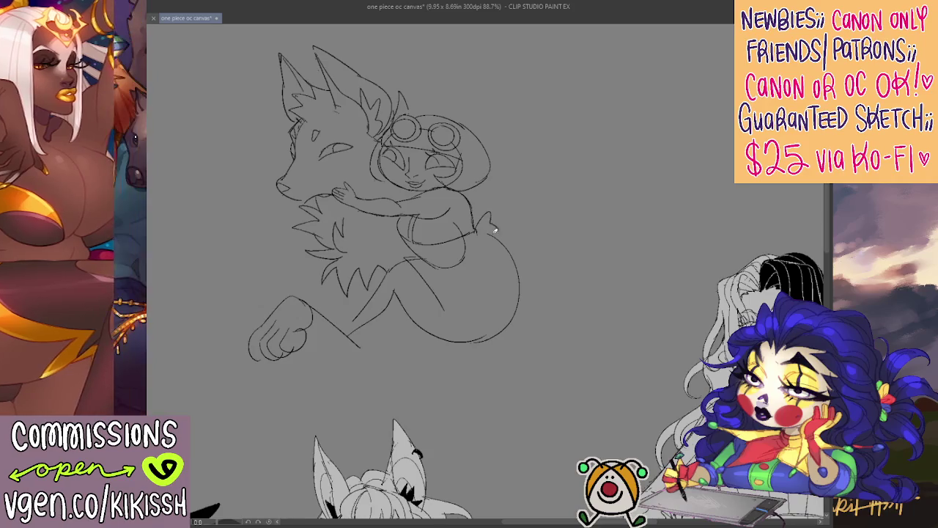
pyautogui.moveTo(512, 230)
pyautogui.mouseDown()
pyautogui.moveTo(478, 228)
pyautogui.moveTo(491, 214)
pyautogui.mouseUp()
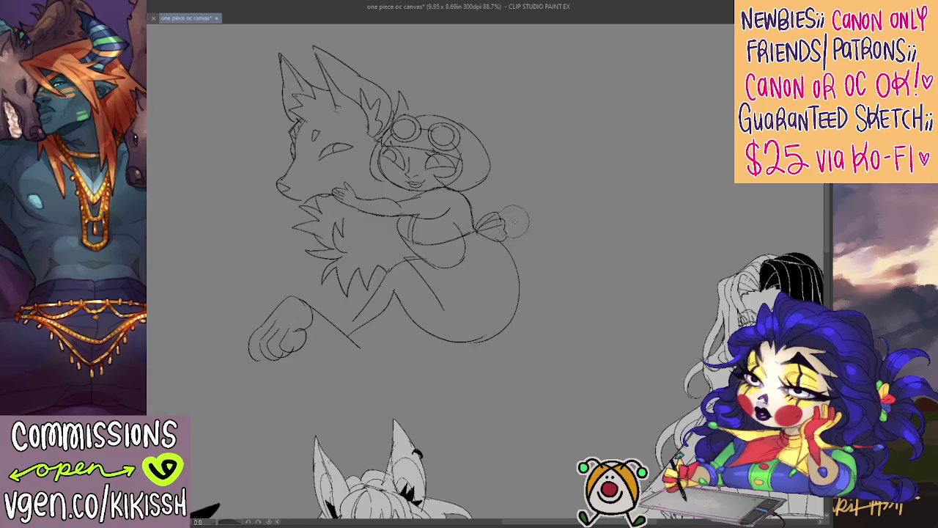
# - Sketch lines around the fox's paw and its tucked lower leg beneath it
pyautogui.moveTo(571, 225)
pyautogui.mouseDown()
pyautogui.moveTo(565, 209)
pyautogui.moveTo(591, 203)
pyautogui.mouseUp()
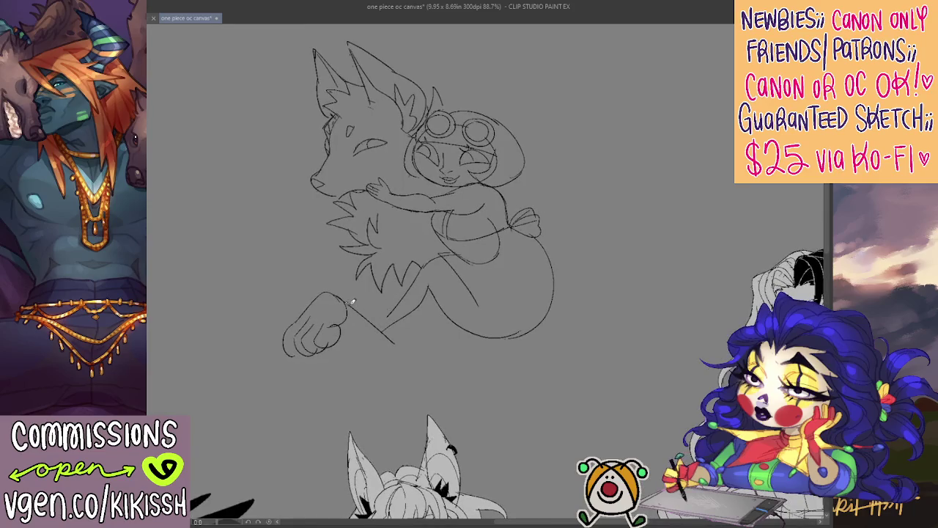
pyautogui.moveTo(355, 309)
pyautogui.mouseDown()
pyautogui.moveTo(411, 336)
pyautogui.moveTo(419, 362)
pyautogui.moveTo(425, 355)
pyautogui.mouseUp()
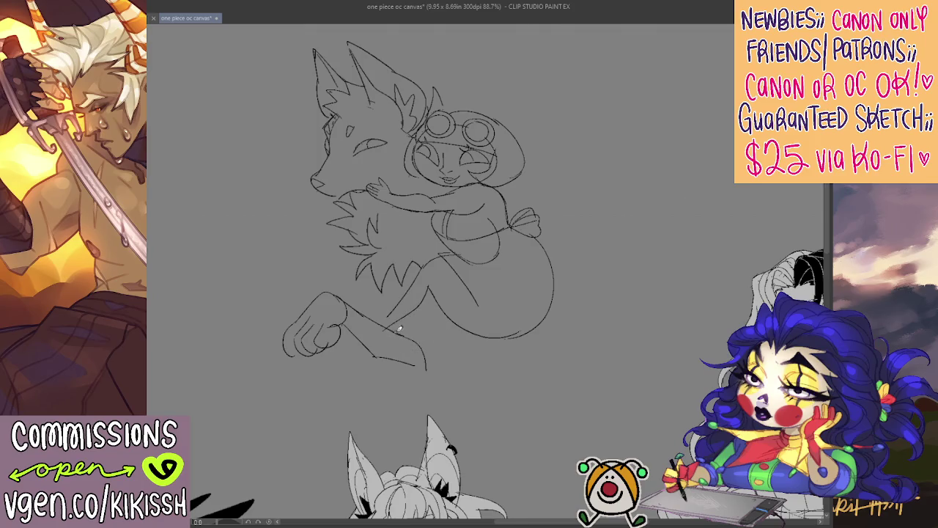
pyautogui.moveTo(408, 337); pyautogui.dragTo(420, 304)
pyautogui.moveTo(427, 367); pyautogui.dragTo(449, 363)
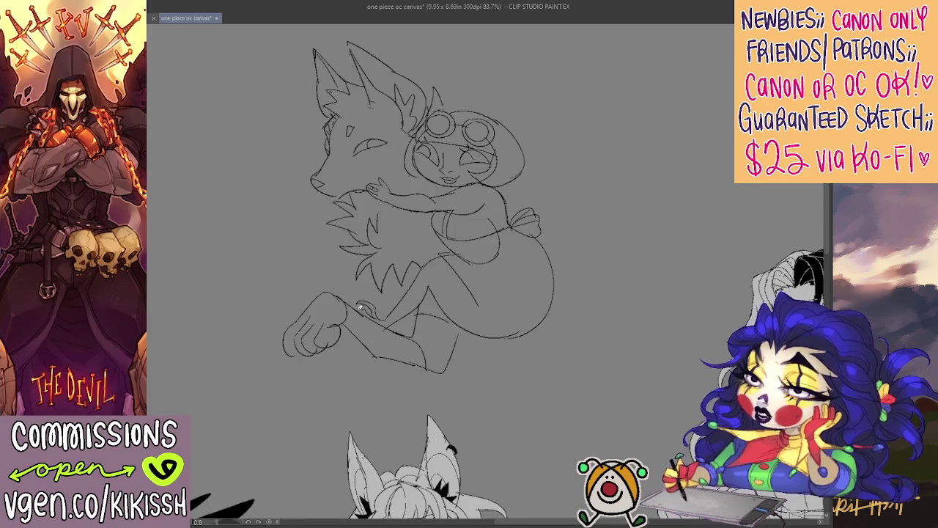
# - Redraw the girl's back curve and hip line, and begin the wing's outer curve from her shoulder
pyautogui.hscroll(1, 436, 292)
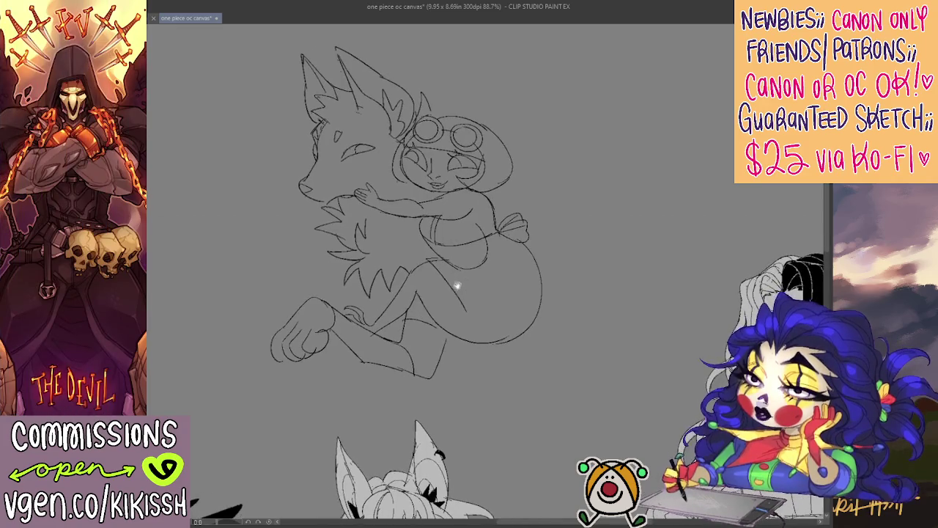
pyautogui.hscroll(-1, 454, 250)
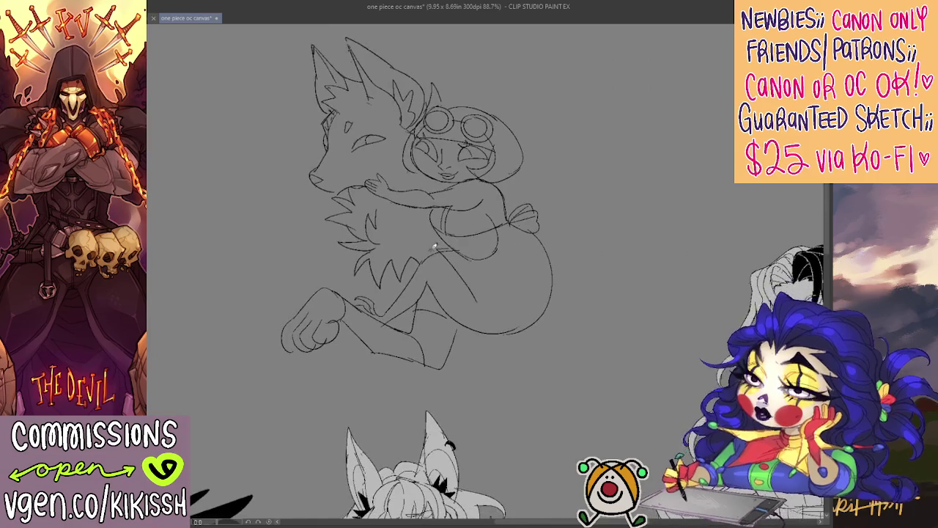
pyautogui.hscroll(-1, 482, 243)
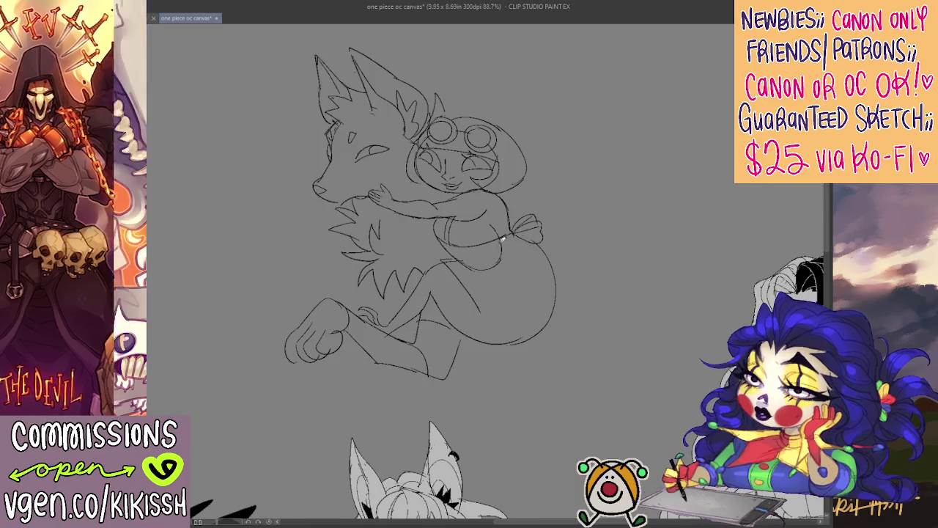
pyautogui.moveTo(520, 236); pyautogui.dragTo(507, 287)
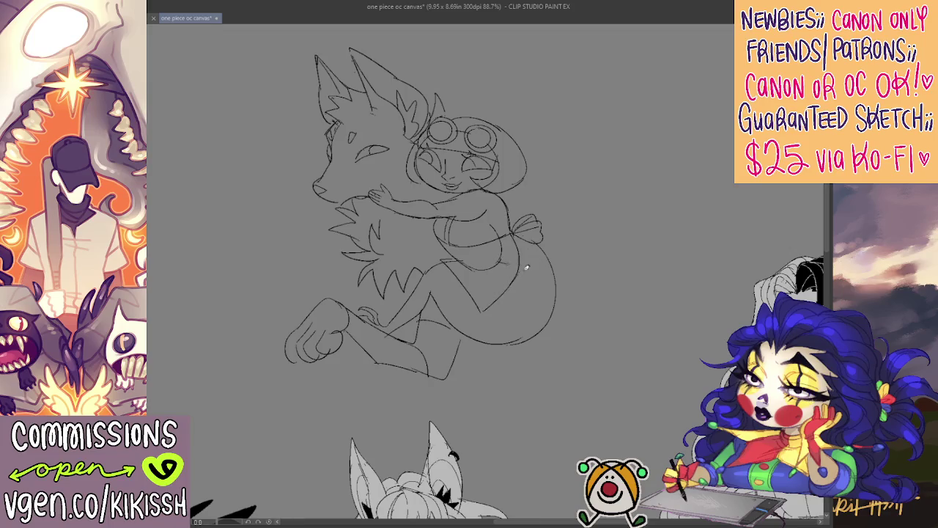
pyautogui.moveTo(497, 259); pyautogui.dragTo(521, 277)
pyautogui.moveTo(596, 204)
pyautogui.mouseDown()
pyautogui.moveTo(584, 205)
pyautogui.moveTo(578, 220)
pyautogui.mouseUp()
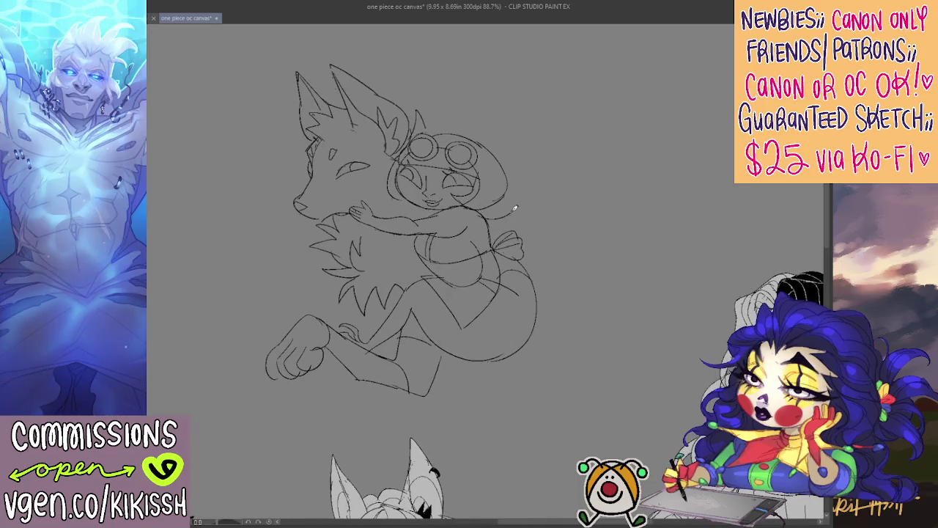
pyautogui.moveTo(511, 211)
pyautogui.mouseDown()
pyautogui.moveTo(540, 114)
pyautogui.moveTo(617, 160)
pyautogui.mouseUp()
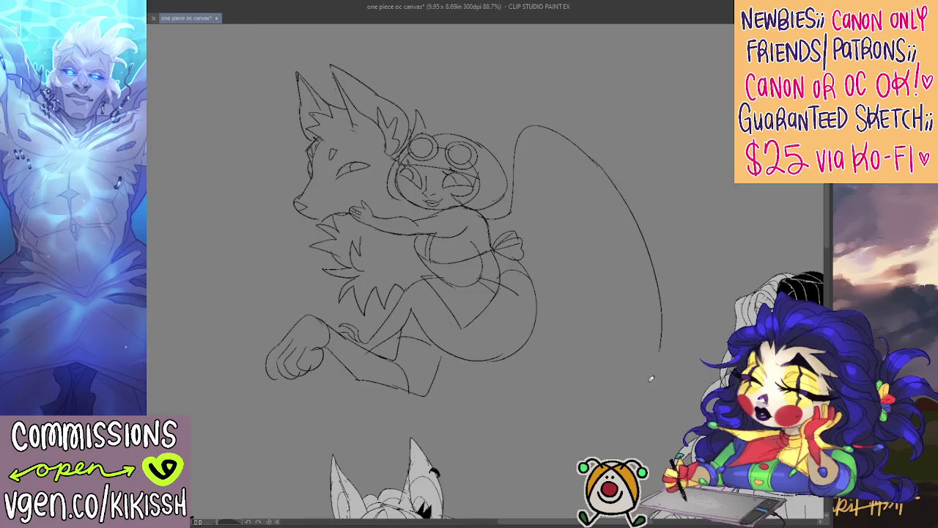
# - Draw the wing's lower and outer edges with feather lines inside
pyautogui.moveTo(582, 265); pyautogui.dragTo(536, 291)
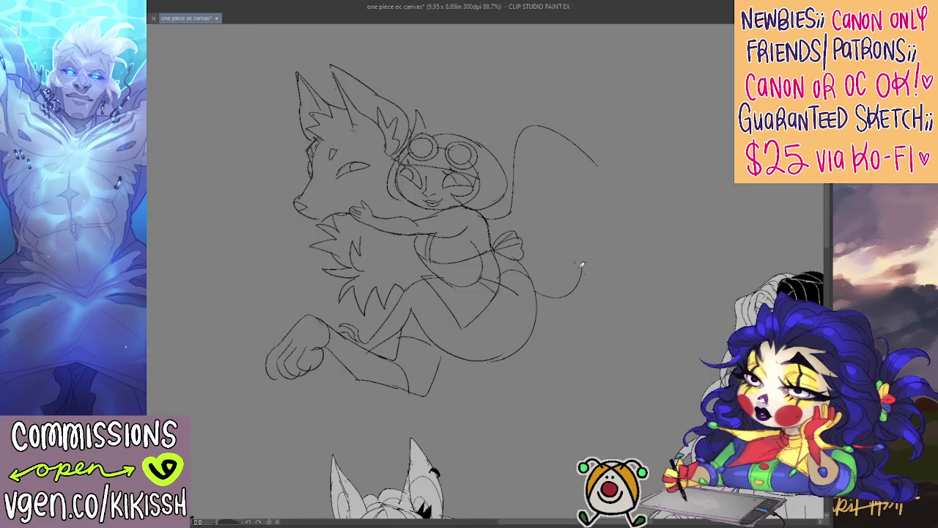
pyautogui.moveTo(579, 263); pyautogui.dragTo(616, 290)
pyautogui.moveTo(583, 262); pyautogui.dragTo(650, 320)
pyautogui.moveTo(593, 152)
pyautogui.mouseDown()
pyautogui.moveTo(673, 339)
pyautogui.moveTo(591, 205)
pyautogui.mouseUp()
pyautogui.moveTo(644, 316); pyautogui.dragTo(565, 189)
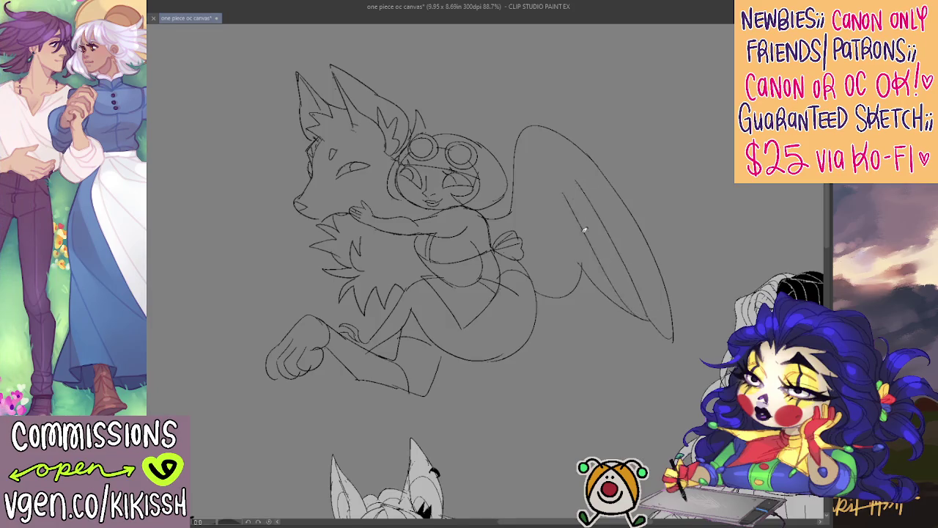
pyautogui.moveTo(609, 284); pyautogui.dragTo(559, 213)
# - Erase overlapping inner wing lines, redraw the feathers, and refine the hand and fox's front paw
pyautogui.moveTo(557, 176); pyautogui.dragTo(617, 223)
pyautogui.press('p')
pyautogui.moveTo(559, 230)
pyautogui.mouseDown()
pyautogui.moveTo(556, 194)
pyautogui.moveTo(584, 198)
pyautogui.mouseUp()
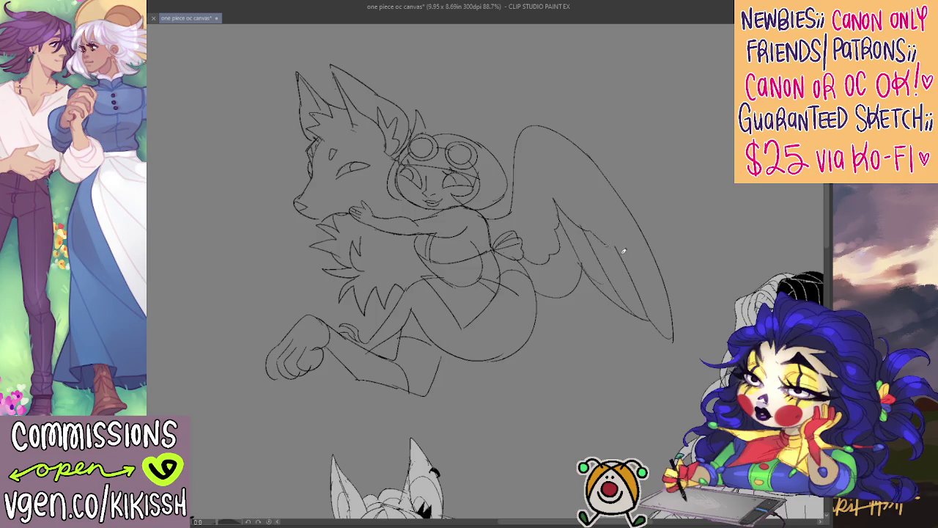
pyautogui.moveTo(624, 254)
pyautogui.mouseDown()
pyautogui.moveTo(571, 175)
pyautogui.moveTo(525, 210)
pyautogui.mouseUp()
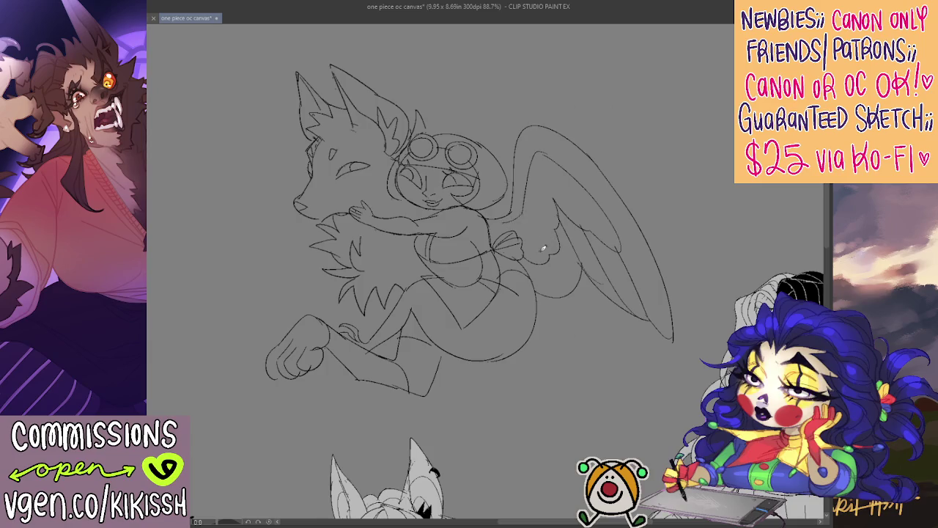
pyautogui.moveTo(546, 239); pyautogui.dragTo(528, 226)
pyautogui.moveTo(567, 190); pyautogui.dragTo(620, 251)
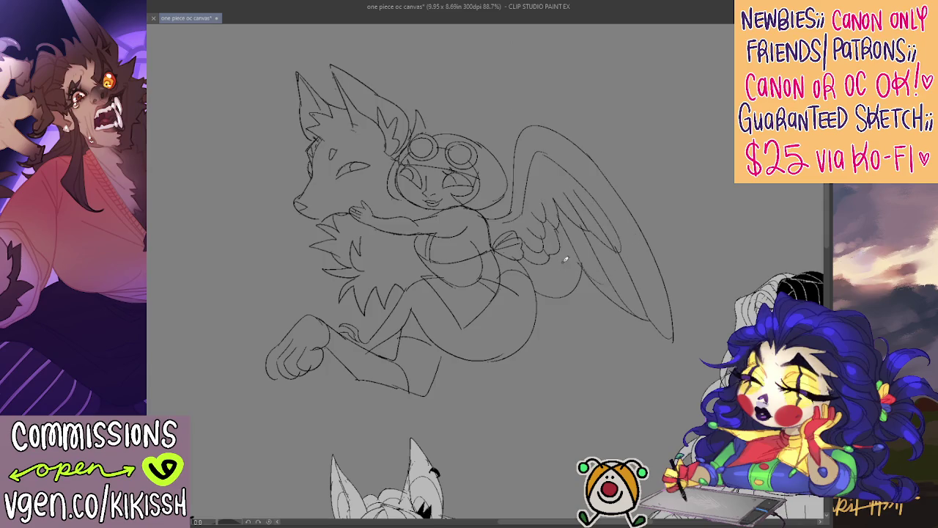
pyautogui.moveTo(556, 243)
pyautogui.mouseDown()
pyautogui.moveTo(568, 271)
pyautogui.moveTo(558, 293)
pyautogui.mouseUp()
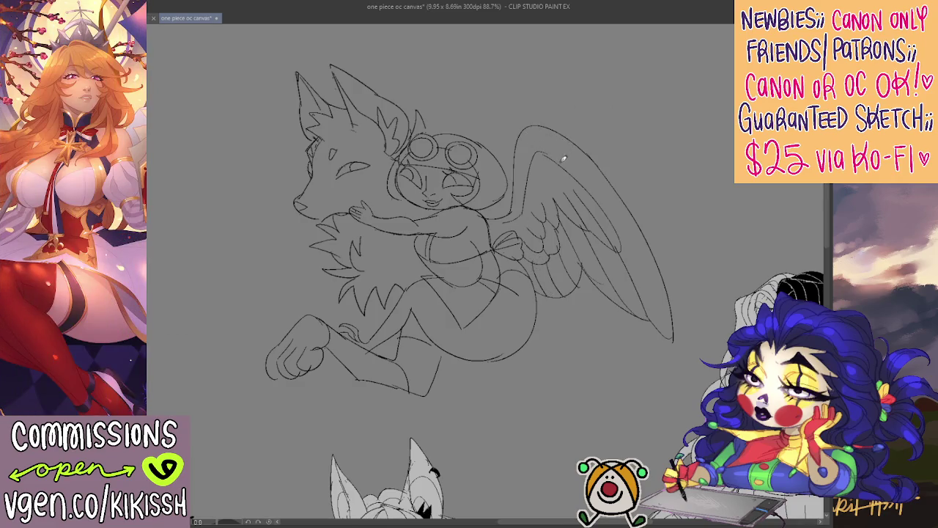
pyautogui.moveTo(282, 284)
pyautogui.mouseDown()
pyautogui.moveTo(267, 342)
pyautogui.moveTo(291, 280)
pyautogui.moveTo(331, 317)
pyautogui.mouseUp()
pyautogui.moveTo(270, 303); pyautogui.dragTo(261, 354)
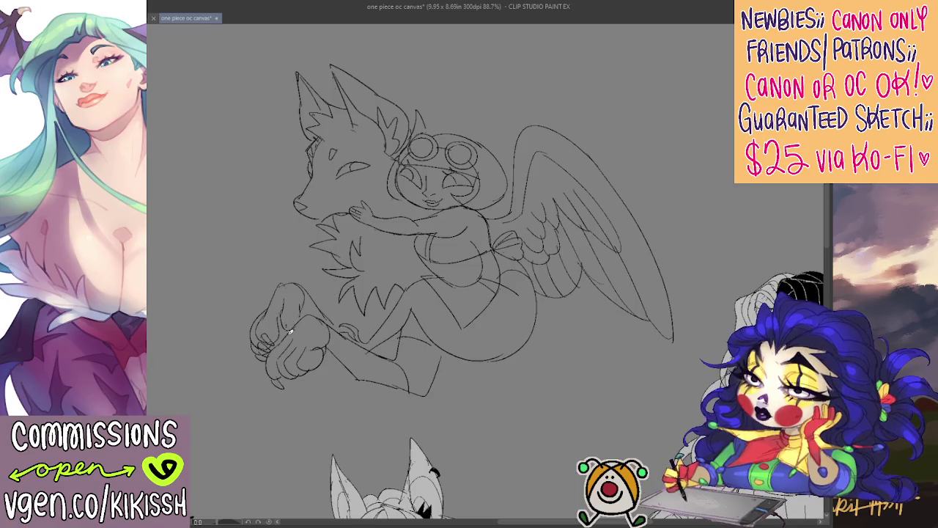
# - Sketch the fox's lower leg curving downward
pyautogui.moveTo(343, 301); pyautogui.dragTo(487, 245)
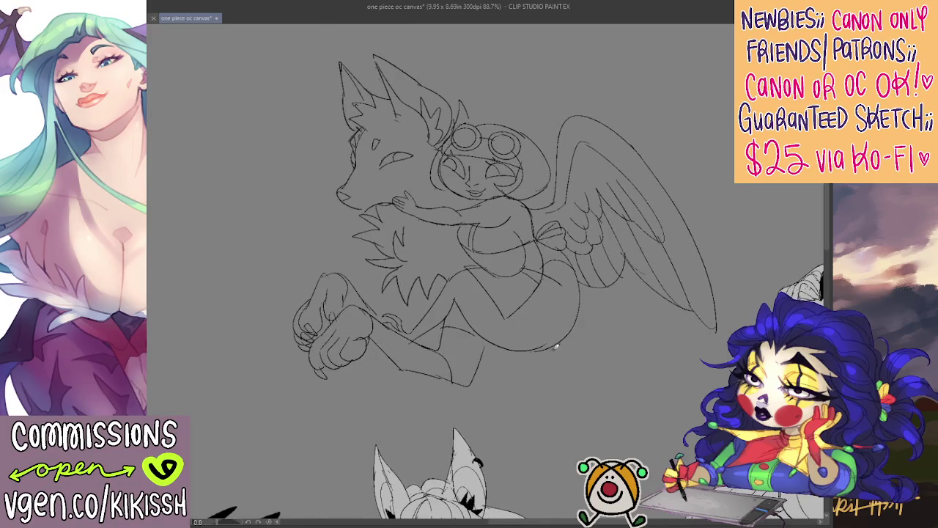
pyautogui.moveTo(556, 346); pyautogui.dragTo(537, 385)
pyautogui.moveTo(530, 353); pyautogui.dragTo(514, 391)
pyautogui.moveTo(534, 352); pyautogui.dragTo(512, 393)
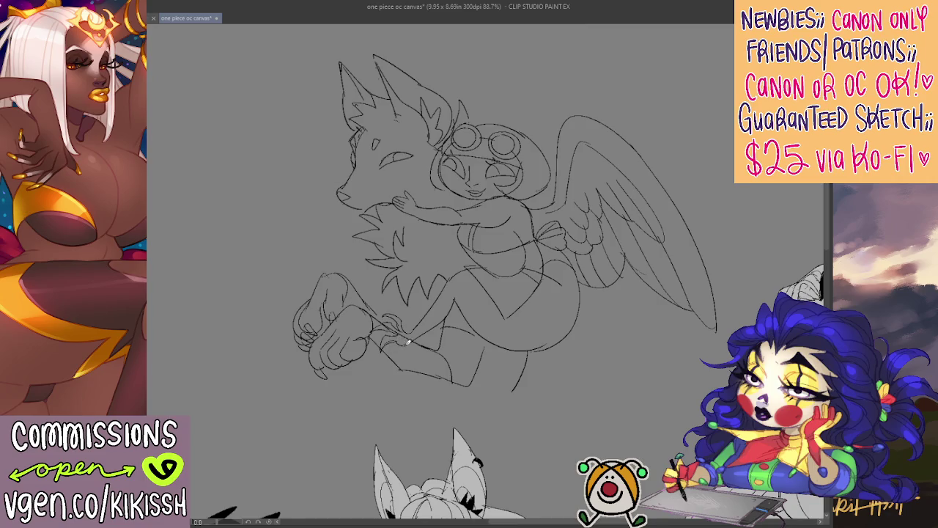
# - Add paw details, chest fur lines and short marks near the lower leg
pyautogui.moveTo(420, 357)
pyautogui.mouseDown()
pyautogui.moveTo(388, 341)
pyautogui.moveTo(411, 336)
pyautogui.moveTo(407, 327)
pyautogui.moveTo(424, 344)
pyautogui.mouseUp()
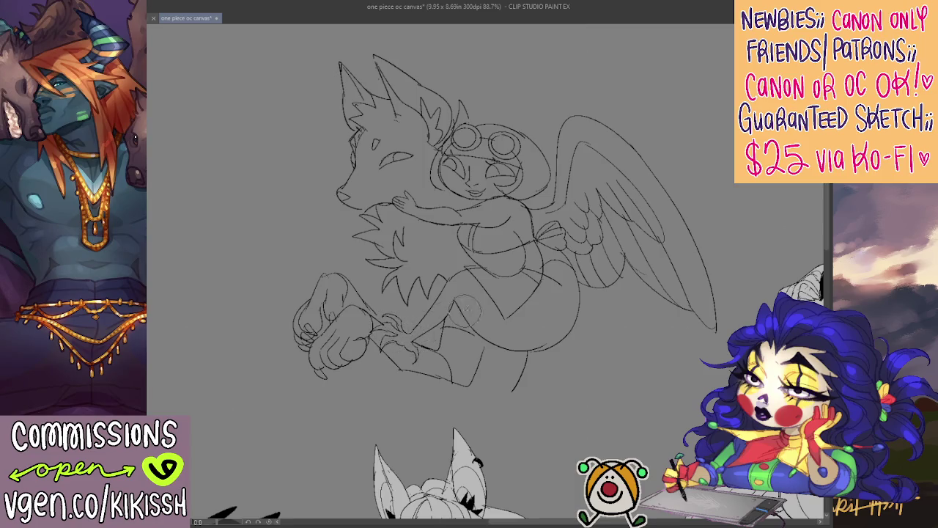
pyautogui.moveTo(525, 291); pyautogui.dragTo(548, 305)
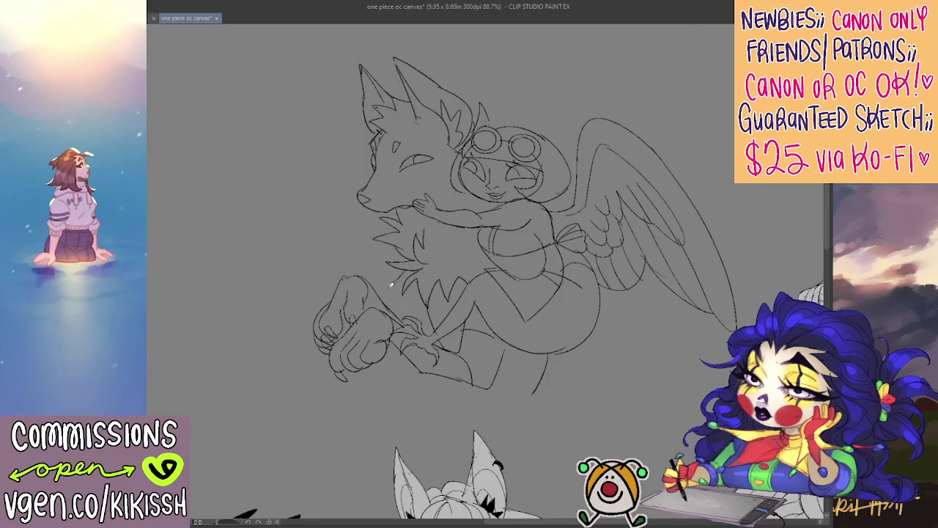
pyautogui.moveTo(391, 285); pyautogui.dragTo(401, 306)
pyautogui.moveTo(467, 315); pyautogui.dragTo(499, 331)
# - Try extending the wing's top edge to a tip, then undo that attempt
pyautogui.moveTo(636, 329)
pyautogui.mouseDown()
pyautogui.moveTo(615, 323)
pyautogui.moveTo(596, 335)
pyautogui.mouseUp()
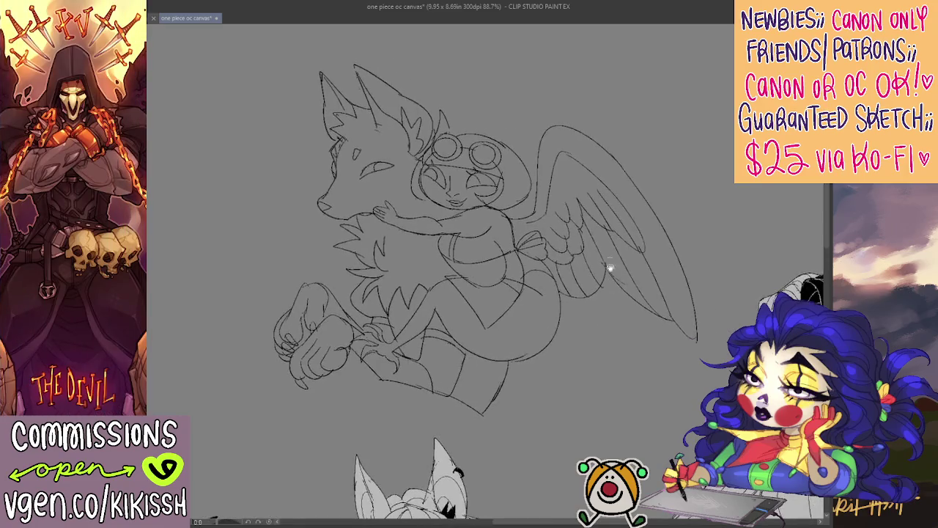
pyautogui.moveTo(686, 211)
pyautogui.mouseDown()
pyautogui.moveTo(624, 160)
pyautogui.moveTo(712, 218)
pyautogui.moveTo(632, 168)
pyautogui.mouseUp()
pyautogui.hotkey('ctrl', 'z')
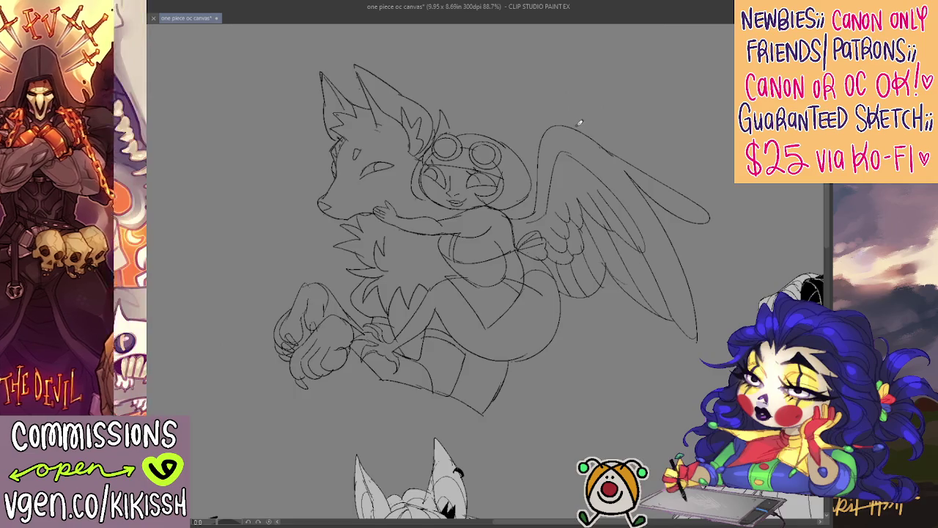
# - Touch up the girl's goggle, face and hair curl, then fill her pupils solid black
pyautogui.moveTo(425, 209); pyautogui.dragTo(464, 204)
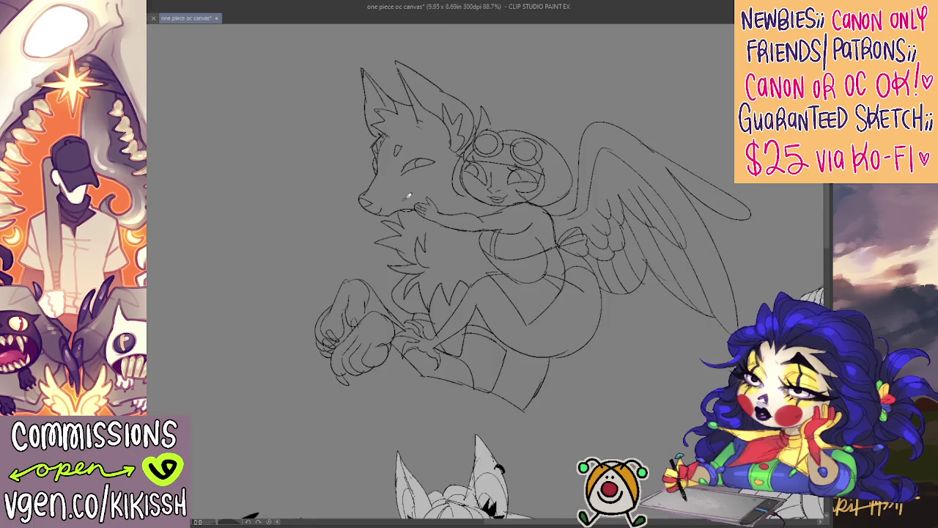
pyautogui.moveTo(608, 272); pyautogui.dragTo(596, 256)
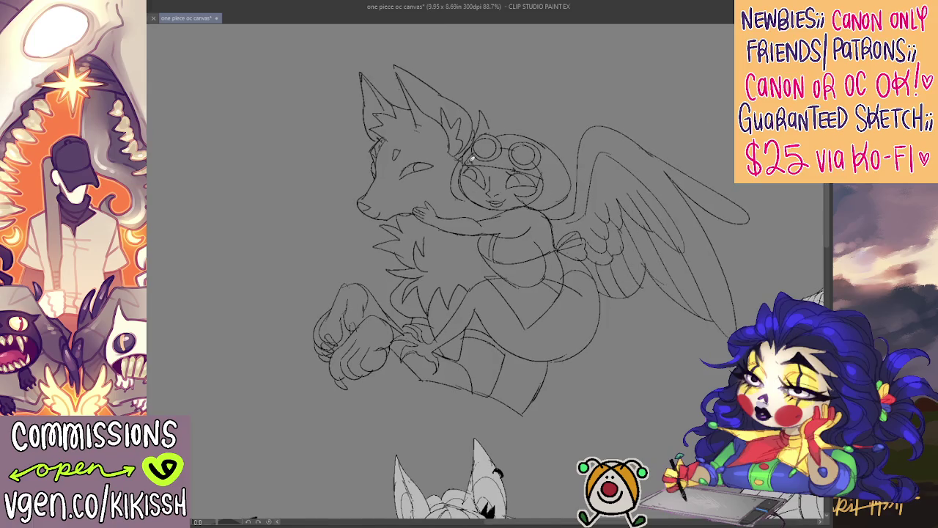
pyautogui.moveTo(467, 165)
pyautogui.mouseDown()
pyautogui.moveTo(484, 139)
pyautogui.moveTo(469, 146)
pyautogui.moveTo(476, 142)
pyautogui.mouseUp()
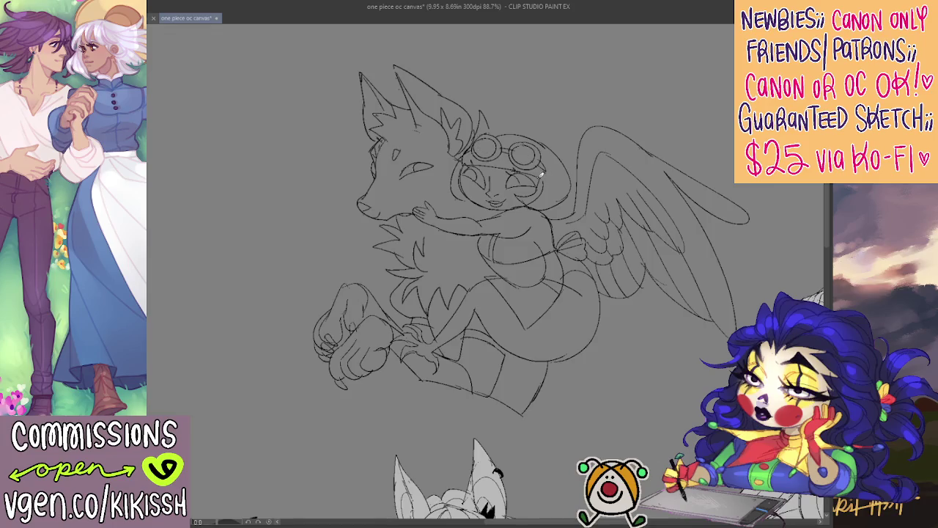
pyautogui.moveTo(548, 171); pyautogui.dragTo(539, 202)
pyautogui.moveTo(526, 135); pyautogui.dragTo(537, 115)
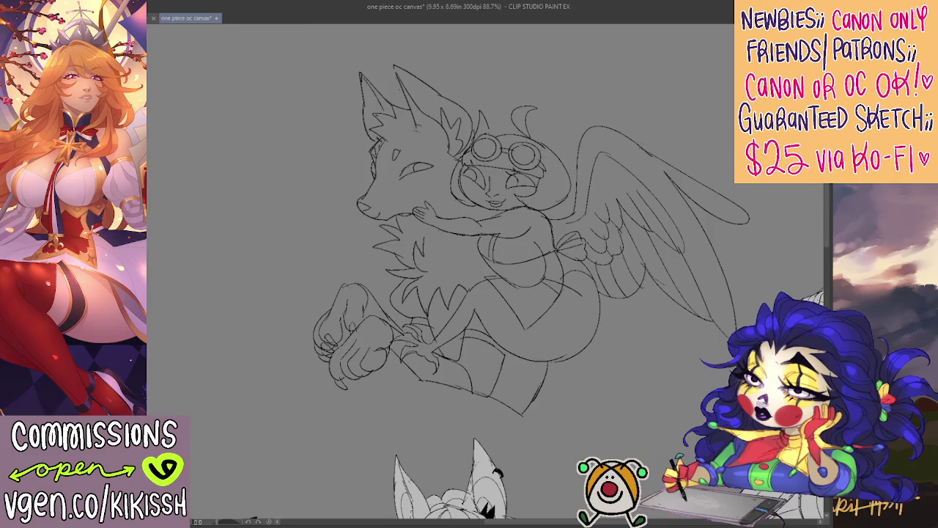
pyautogui.moveTo(513, 181); pyautogui.dragTo(471, 172)
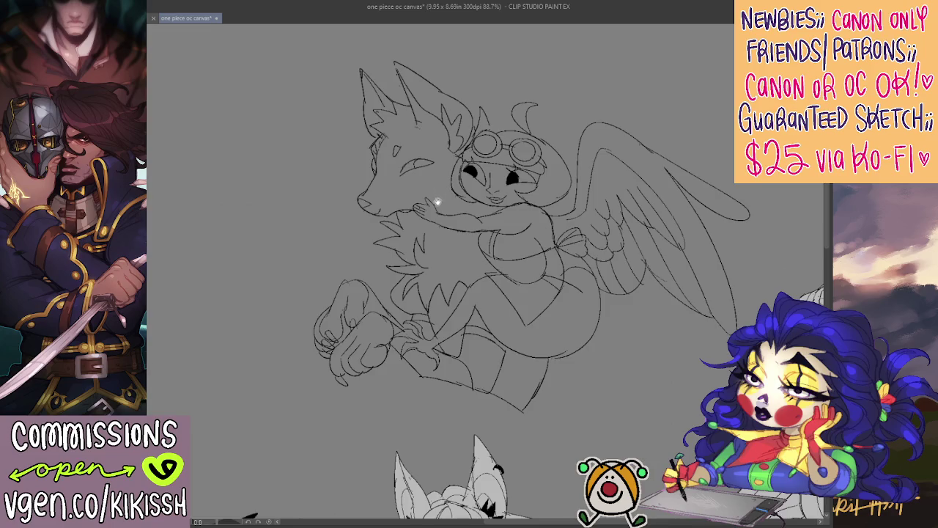
# - Sketch lines on the boot and chest fur, then ink two thick black leg bands
pyautogui.moveTo(440, 189); pyautogui.dragTo(435, 182)
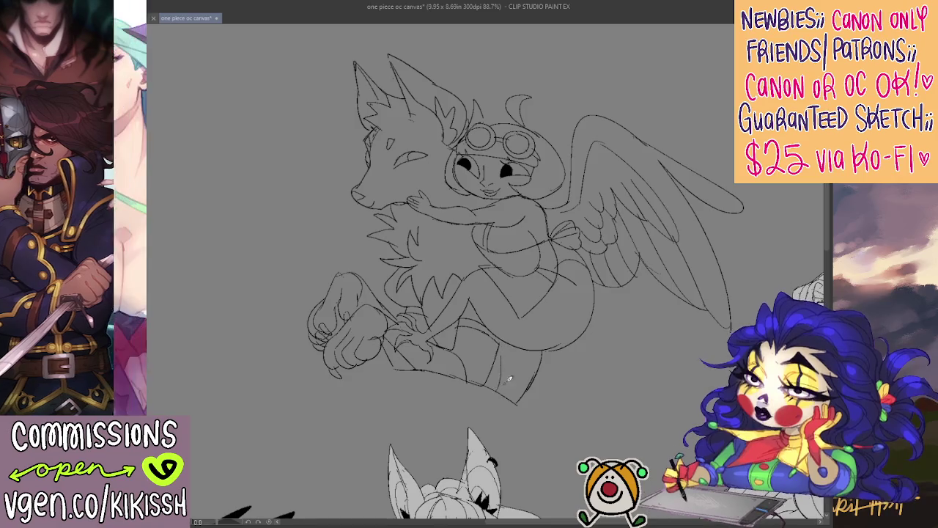
pyautogui.moveTo(517, 374)
pyautogui.mouseDown()
pyautogui.moveTo(512, 337)
pyautogui.moveTo(536, 374)
pyautogui.mouseUp()
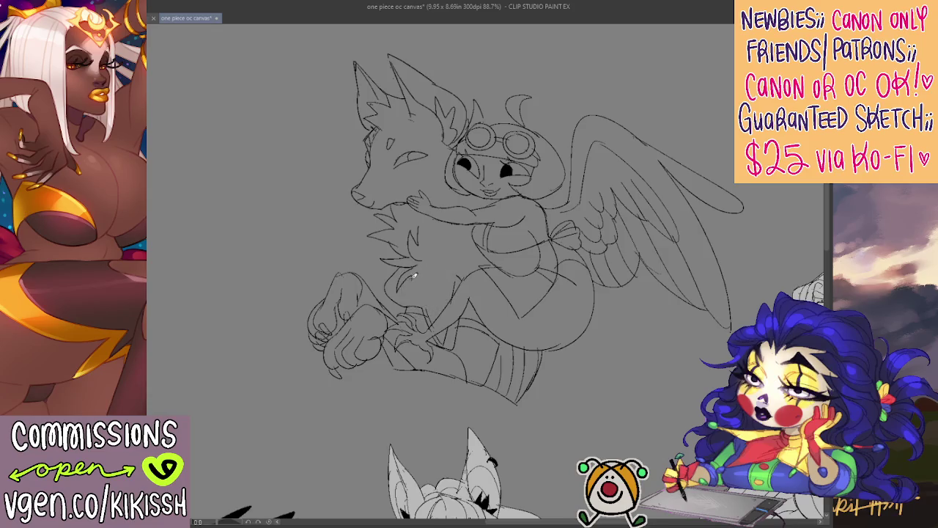
pyautogui.moveTo(421, 296); pyautogui.dragTo(406, 301)
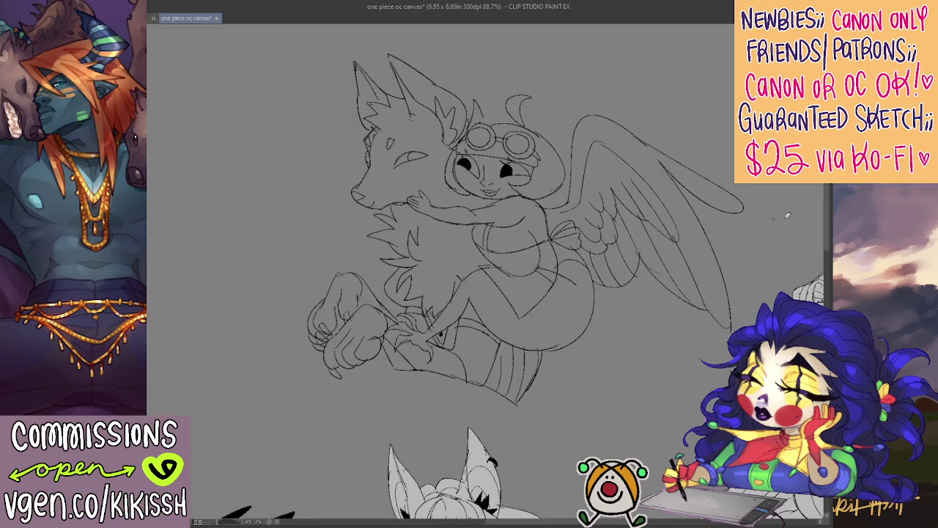
pyautogui.moveTo(460, 322); pyautogui.dragTo(500, 339)
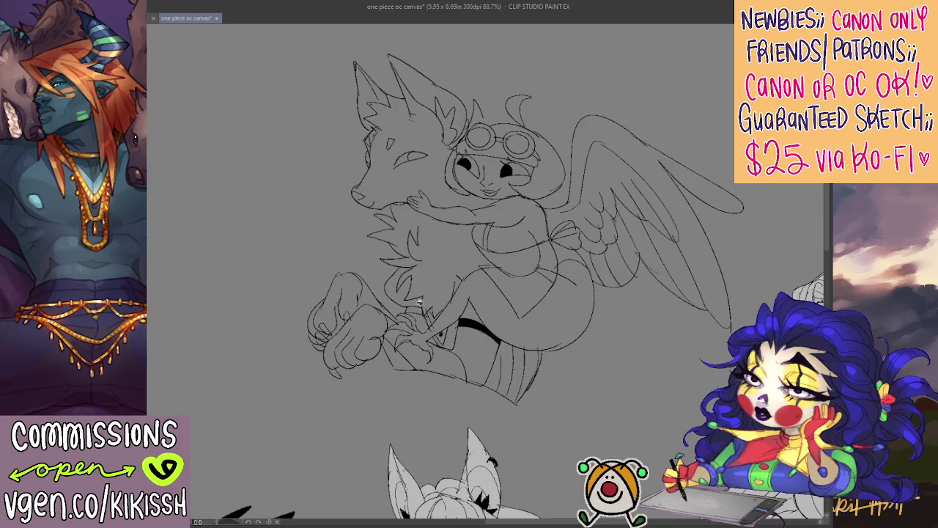
pyautogui.moveTo(408, 309); pyautogui.dragTo(424, 312)
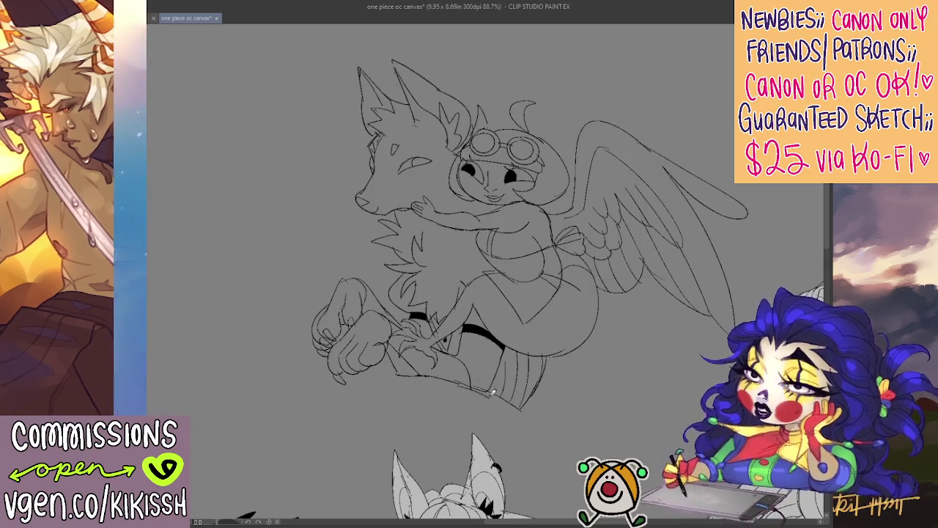
# - Extend the upper wing rightward with longer feather strokes and a curving edge
pyautogui.moveTo(558, 310); pyautogui.dragTo(544, 326)
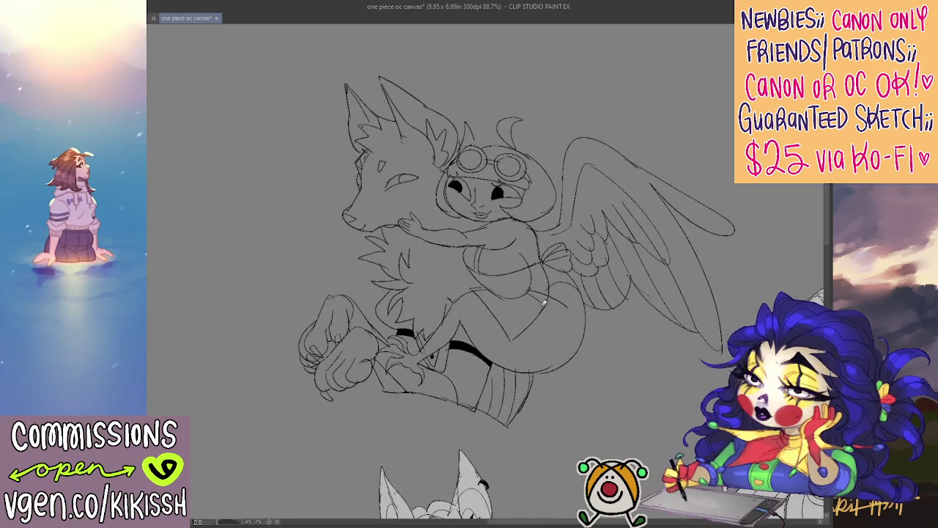
pyautogui.moveTo(542, 273); pyautogui.dragTo(530, 290)
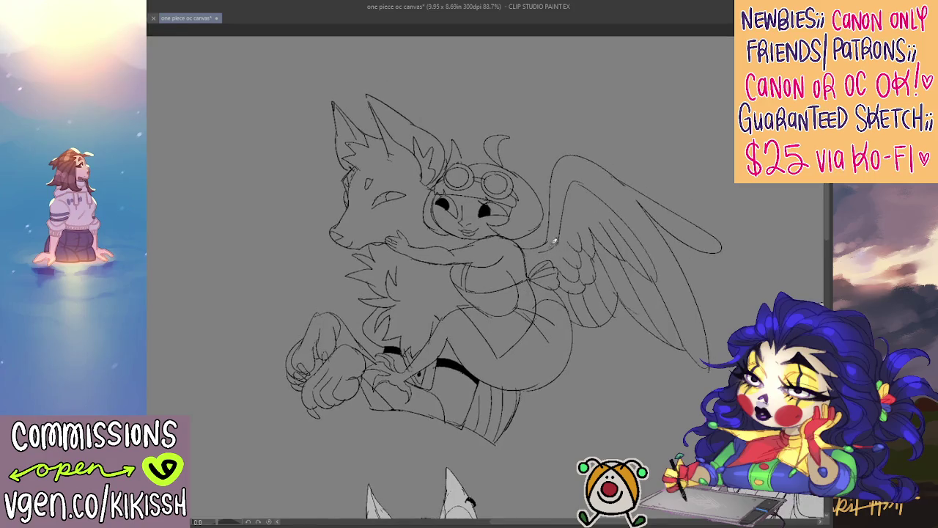
pyautogui.moveTo(528, 183)
pyautogui.mouseDown()
pyautogui.moveTo(526, 145)
pyautogui.moveTo(671, 102)
pyautogui.moveTo(610, 140)
pyautogui.moveTo(733, 121)
pyautogui.mouseUp()
pyautogui.moveTo(733, 150); pyautogui.dragTo(634, 170)
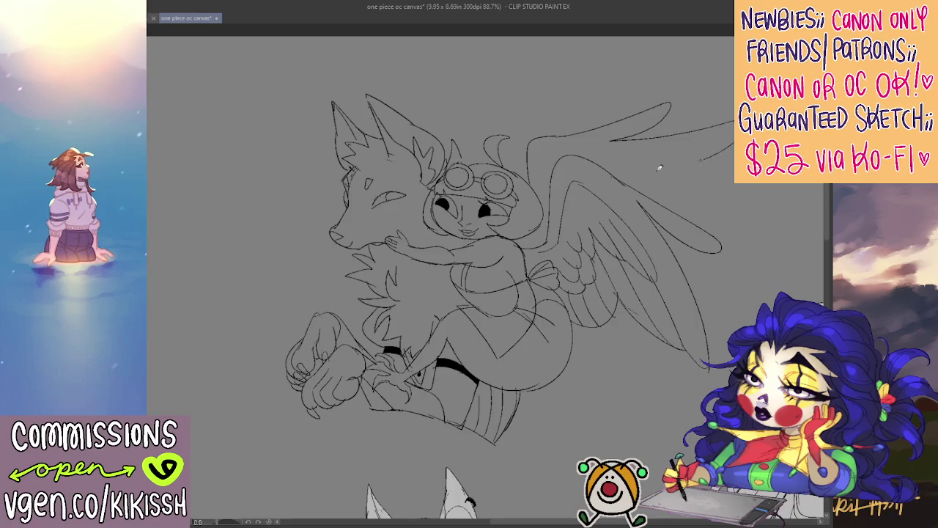
pyautogui.moveTo(712, 195); pyautogui.dragTo(685, 213)
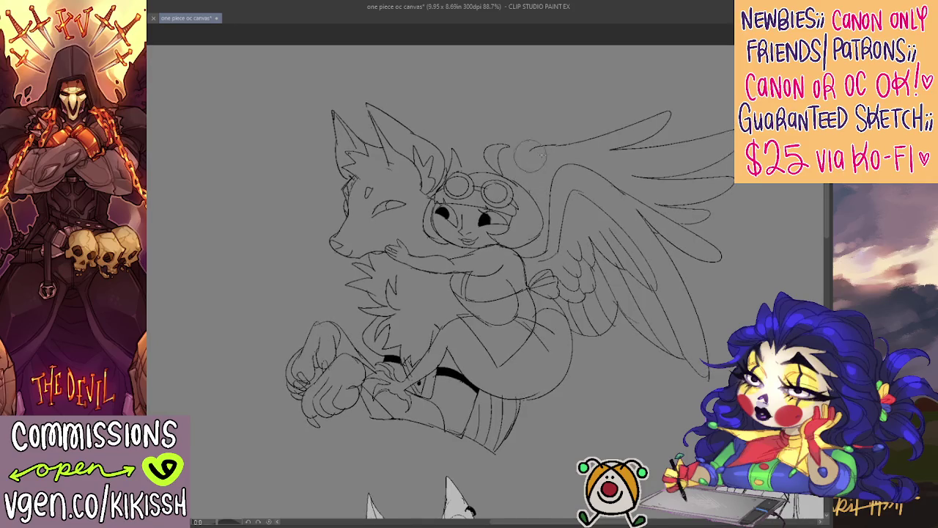
pyautogui.moveTo(532, 140); pyautogui.dragTo(546, 218)
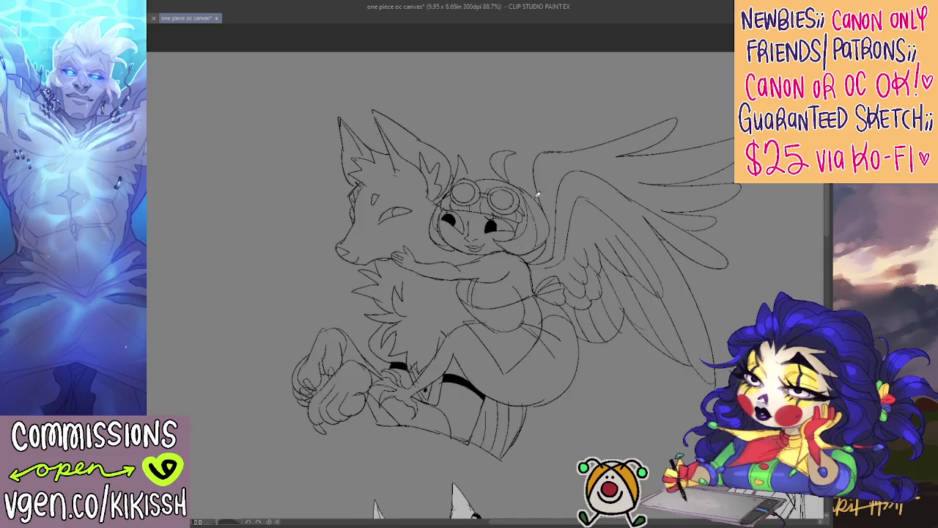
pyautogui.moveTo(567, 202); pyautogui.dragTo(611, 177)
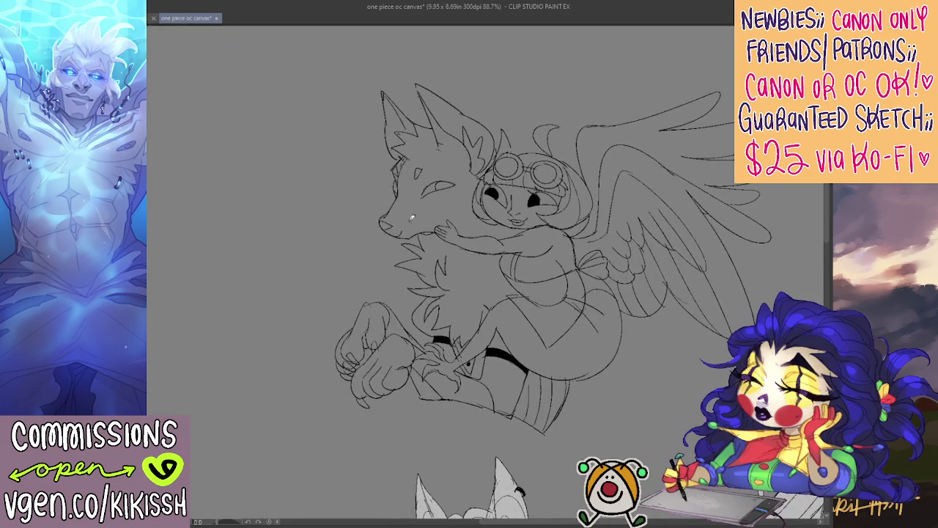
# - Redraw the fox's muzzle with cleaner lines
pyautogui.moveTo(387, 211); pyautogui.dragTo(398, 191)
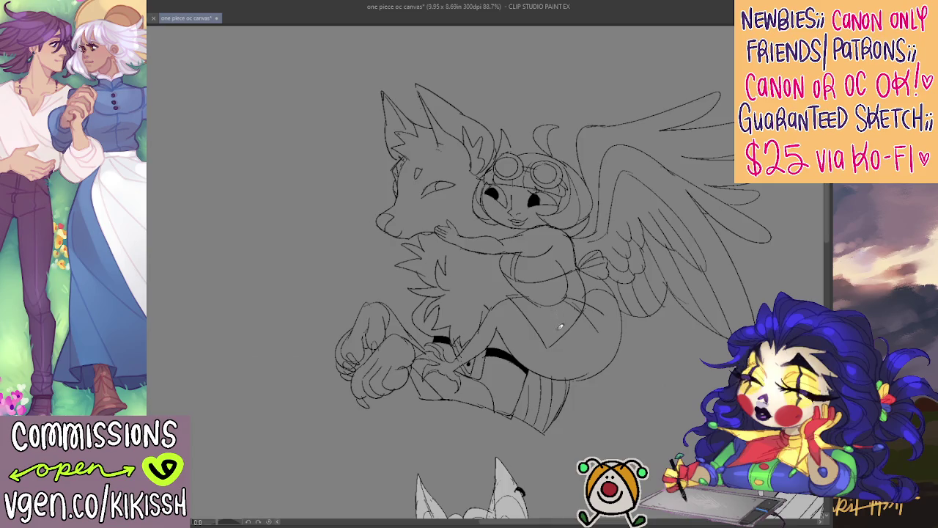
pyautogui.scroll(-2, 557, 344)
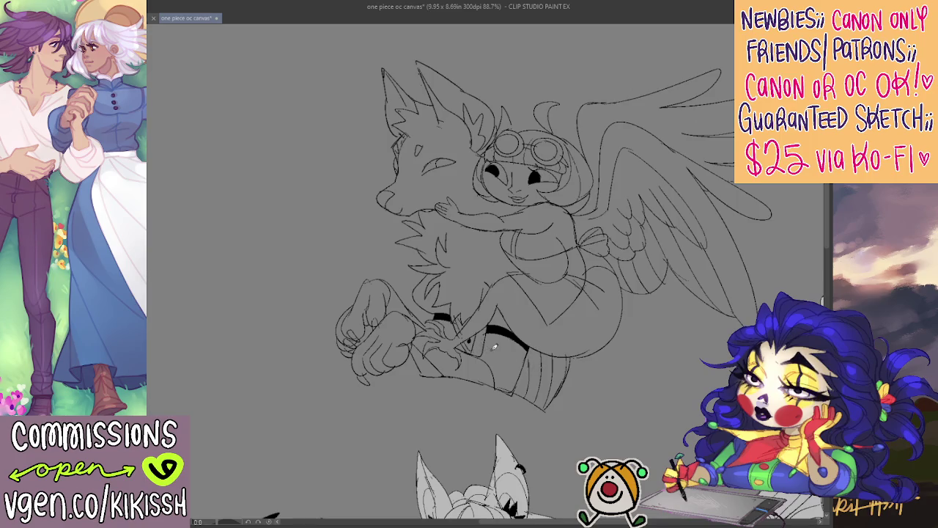
pyautogui.scroll(1, 493, 353)
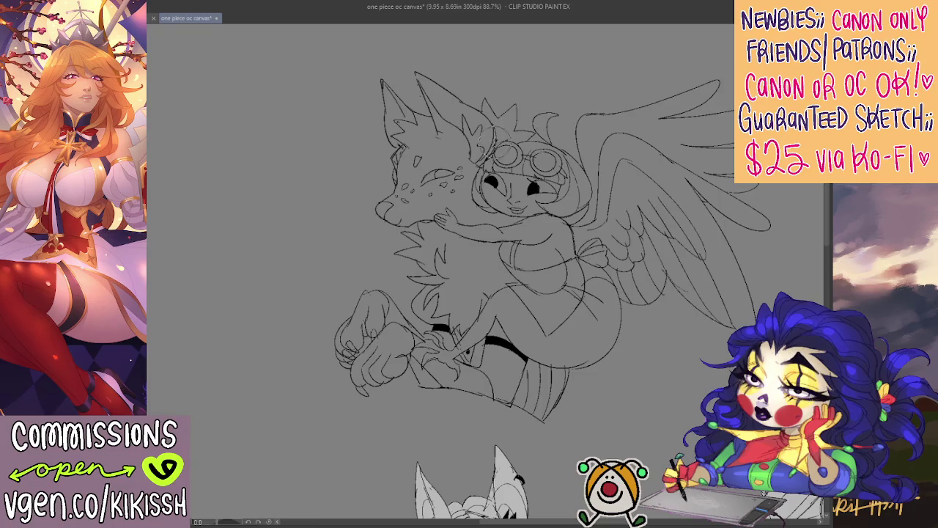
pyautogui.moveTo(526, 156); pyautogui.dragTo(492, 152)
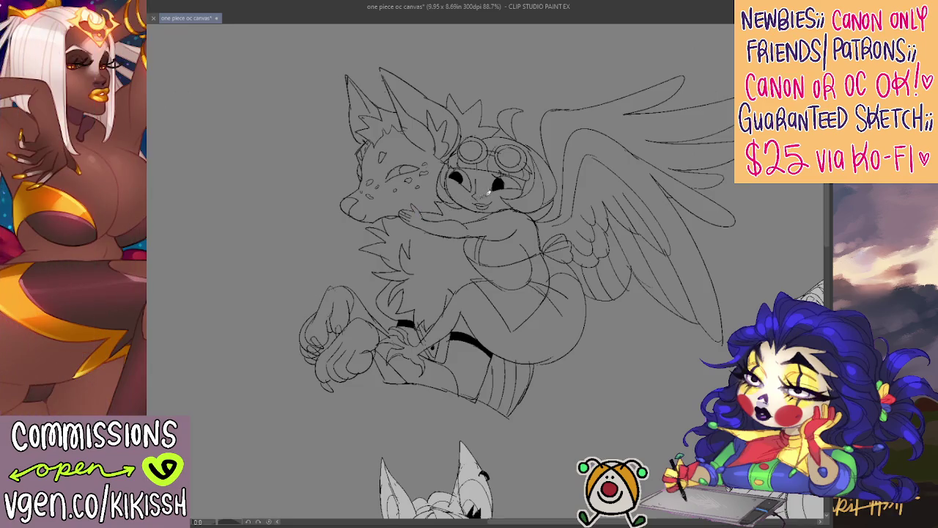
# - Sketch a loop below the wing, then undo it
pyautogui.moveTo(487, 194); pyautogui.dragTo(478, 185)
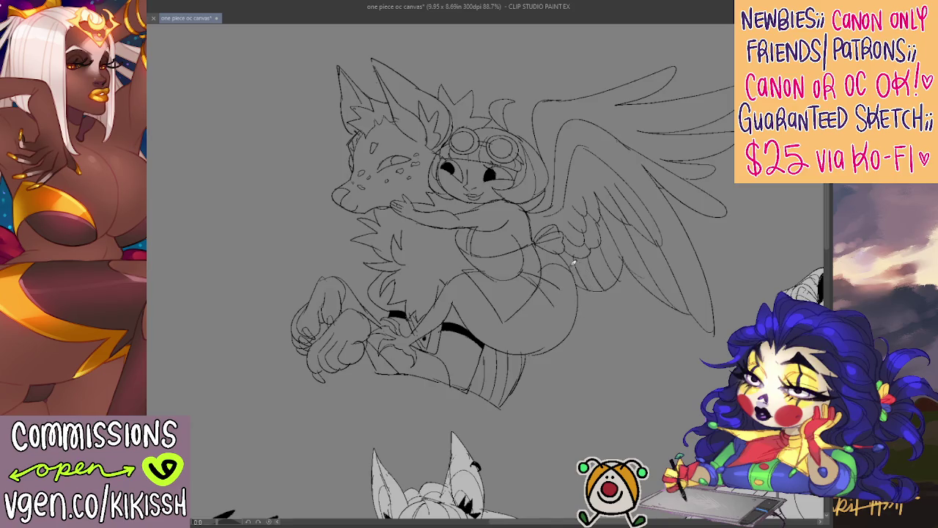
pyautogui.moveTo(586, 282); pyautogui.dragTo(584, 341)
pyautogui.hotkey('ctrl', 'z')
# - Look over the wing area and start sketching lines at the wing base
pyautogui.moveTo(607, 283); pyautogui.dragTo(612, 299)
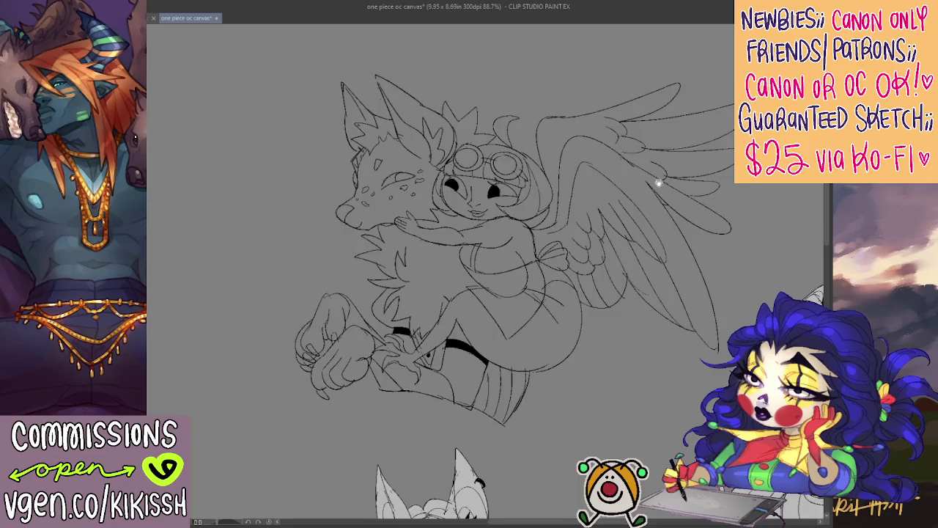
pyautogui.moveTo(655, 178); pyautogui.dragTo(659, 171)
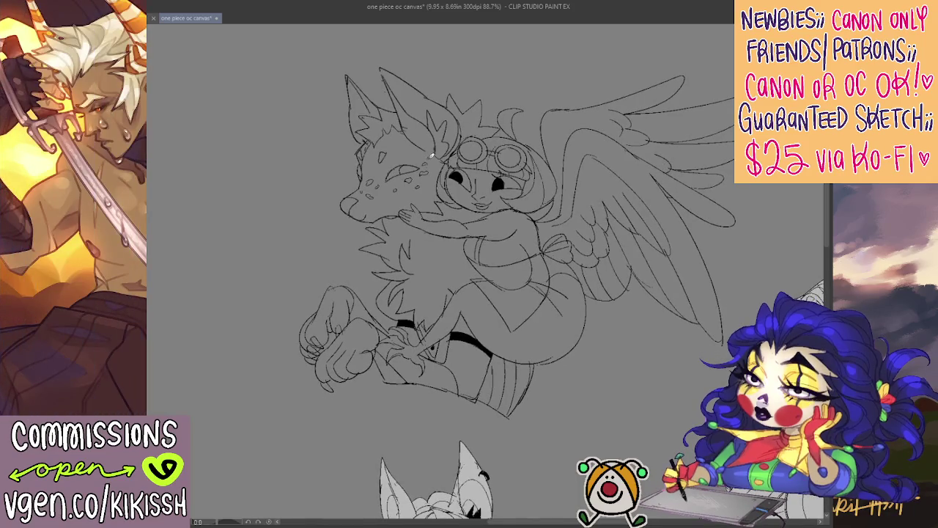
pyautogui.scroll(-2, 445, 208)
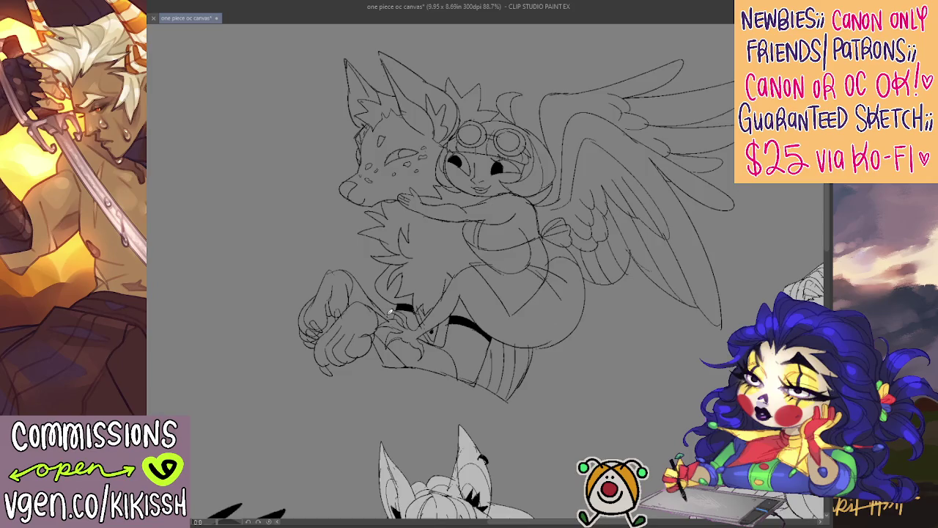
pyautogui.scroll(2, 499, 291)
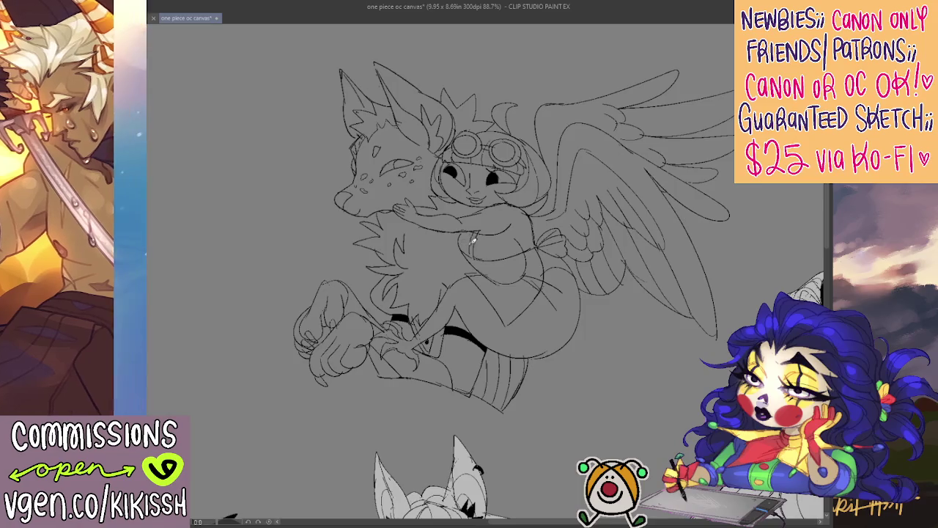
pyautogui.scroll(-1, 503, 269)
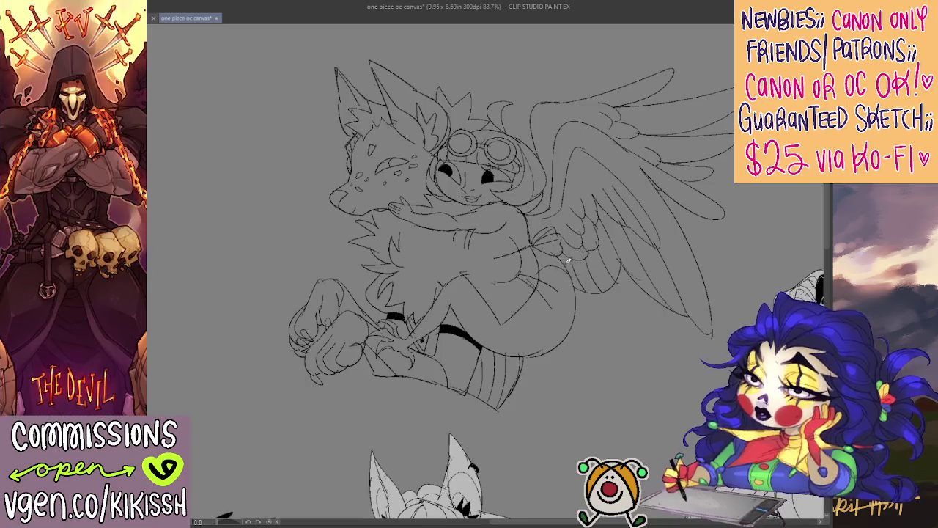
pyautogui.moveTo(587, 257)
pyautogui.mouseDown()
pyautogui.moveTo(576, 279)
pyautogui.moveTo(561, 275)
pyautogui.mouseUp()
# - Rework the wing-base lines and redraw the curved strokes on the girl's chest
pyautogui.moveTo(603, 235)
pyautogui.mouseDown()
pyautogui.moveTo(591, 267)
pyautogui.moveTo(557, 269)
pyautogui.moveTo(565, 267)
pyautogui.mouseUp()
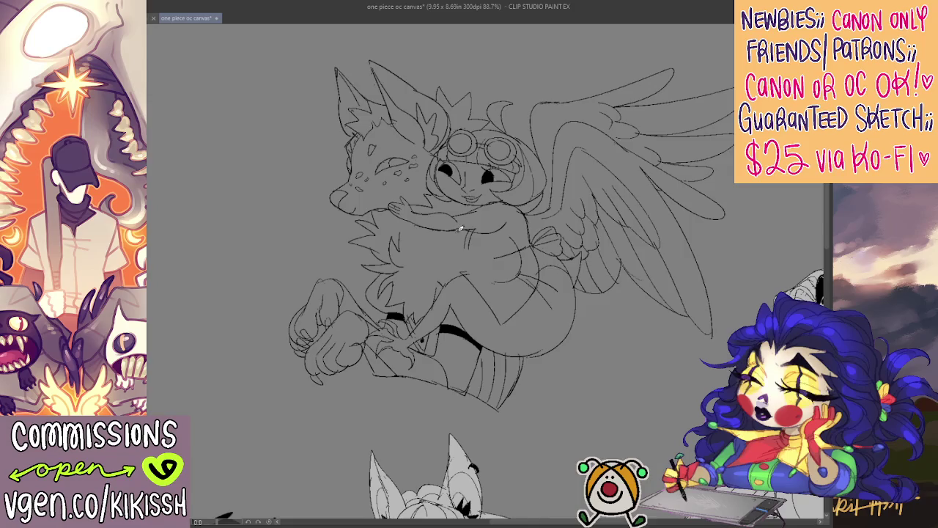
pyautogui.moveTo(461, 240)
pyautogui.mouseDown()
pyautogui.moveTo(453, 273)
pyautogui.moveTo(502, 281)
pyautogui.mouseUp()
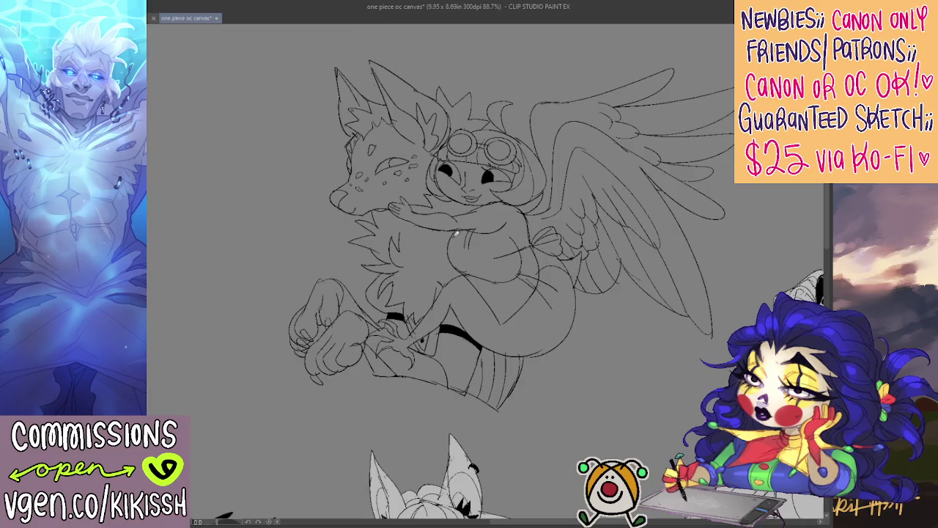
pyautogui.moveTo(454, 236); pyautogui.dragTo(464, 246)
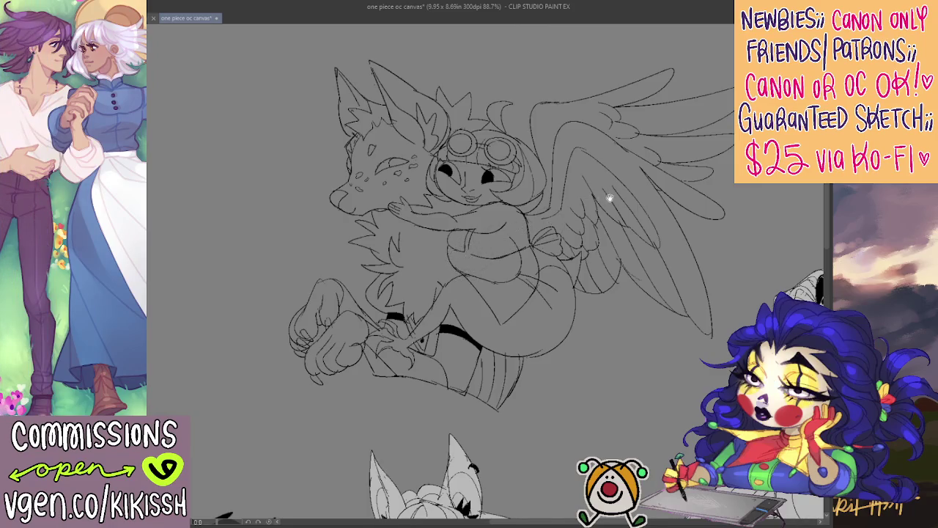
pyautogui.moveTo(608, 198); pyautogui.dragTo(638, 209)
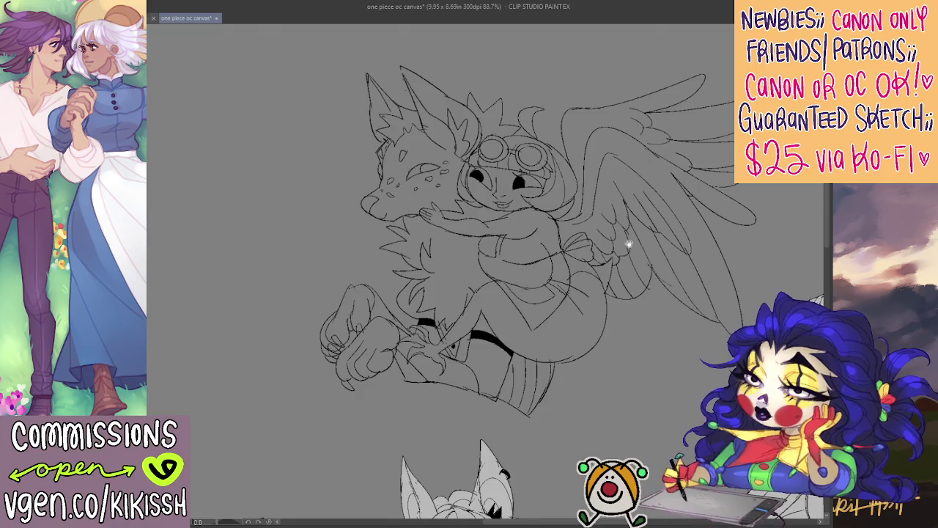
pyautogui.moveTo(628, 244); pyautogui.dragTo(631, 259)
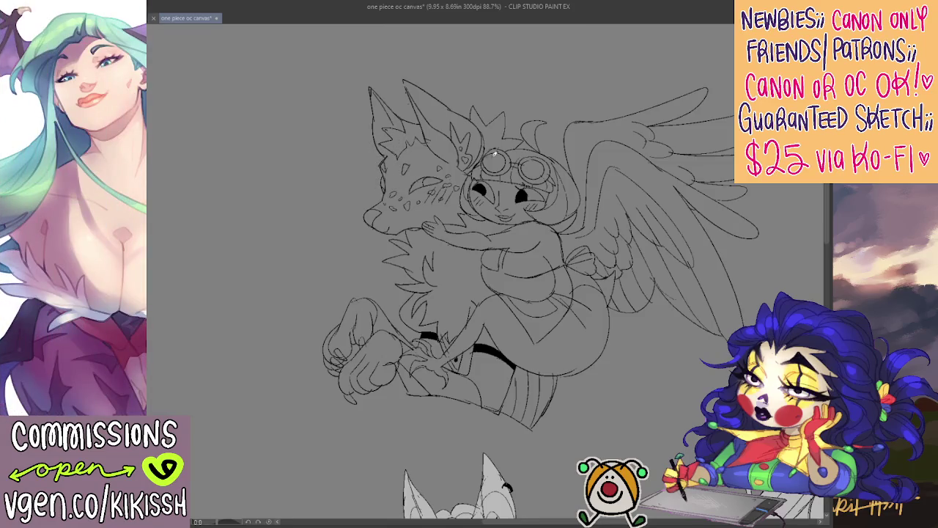
pyautogui.moveTo(494, 154); pyautogui.dragTo(468, 147)
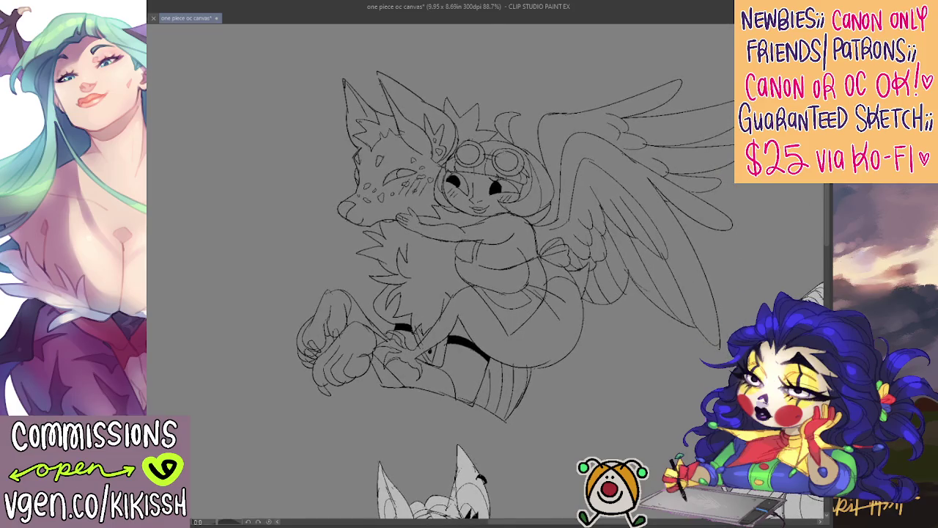
# - Select the fox-and-girl drawing, then clear the selection with Ctrl+D
pyautogui.click(592, 383)
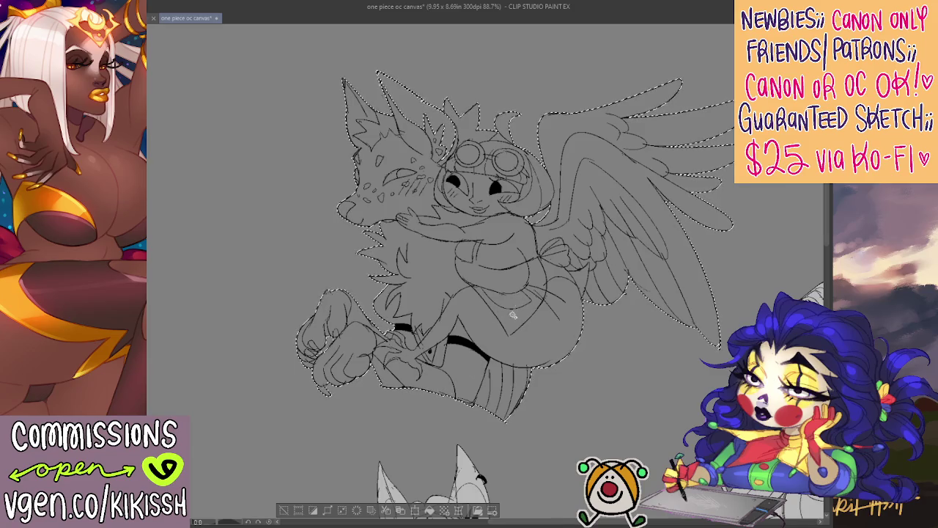
pyautogui.hotkey('ctrl', 'd')
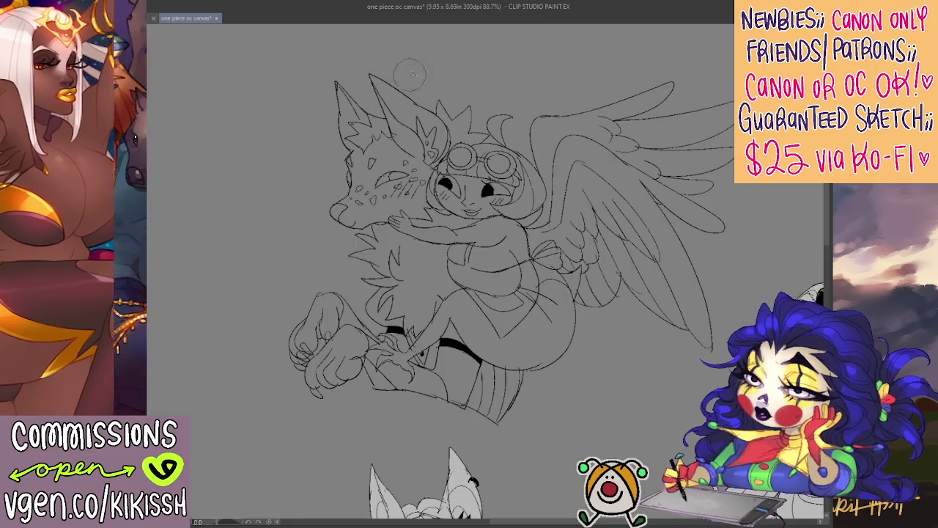
# - Clear the old selection and auto-select the fox-and-girl outline, wings included, as one silhouette
pyautogui.click(533, 142)
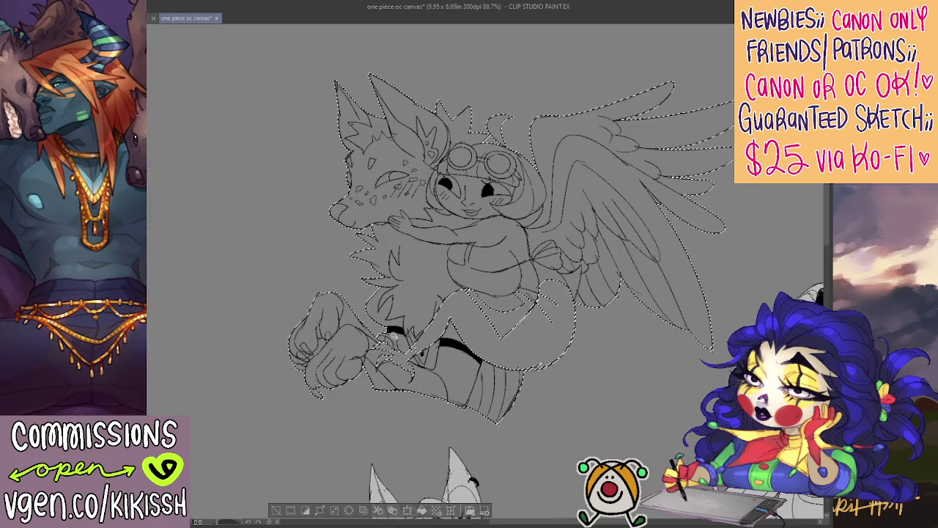
pyautogui.hotkey('ctrl', 'd')
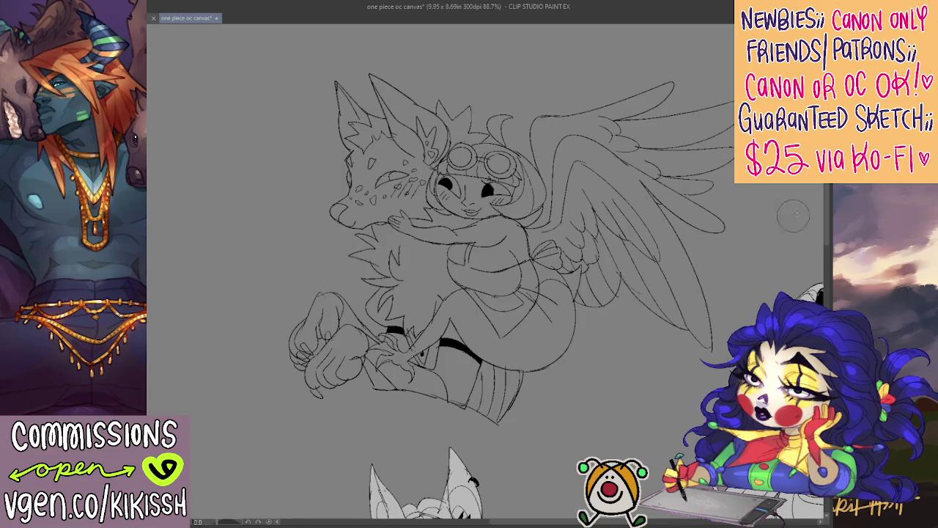
pyautogui.click(637, 375)
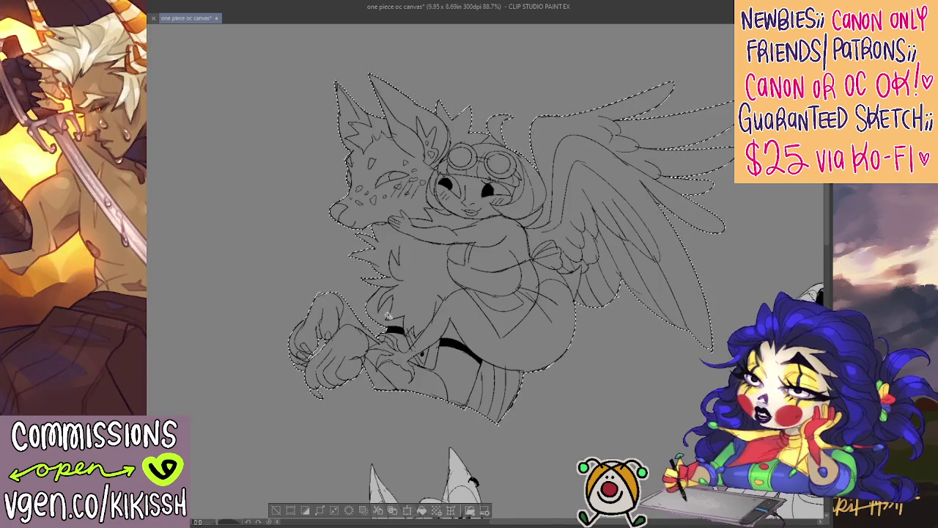
pyautogui.moveTo(380, 308); pyautogui.dragTo(380, 336)
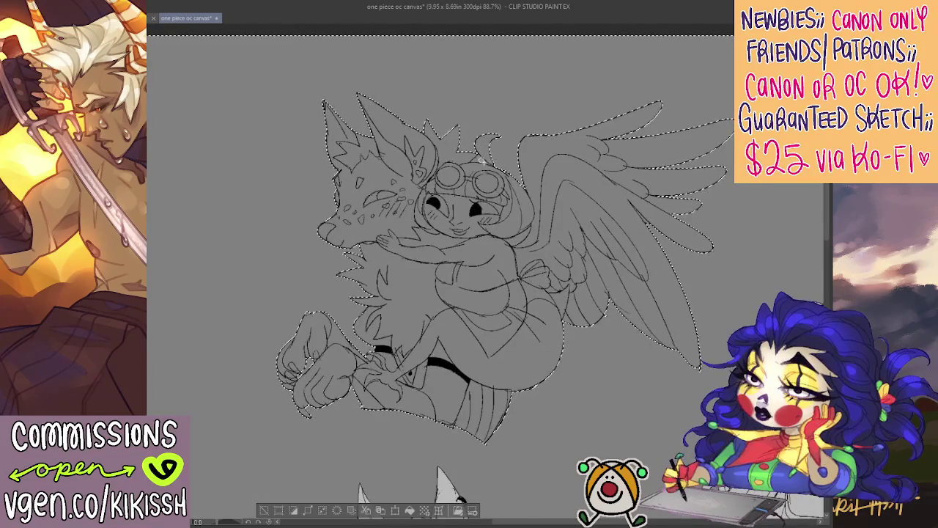
pyautogui.moveTo(498, 256); pyautogui.dragTo(484, 247)
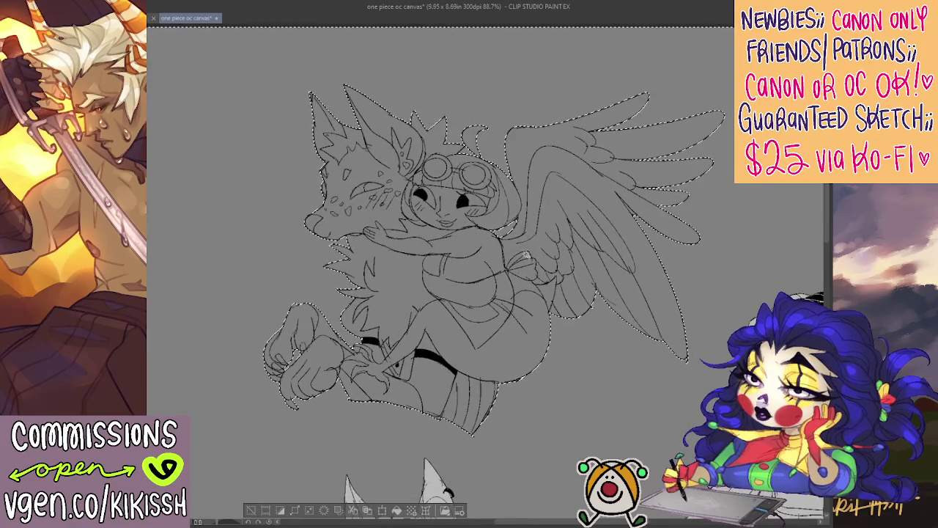
pyautogui.moveTo(499, 300); pyautogui.dragTo(499, 294)
pyautogui.hotkey('ctrl', 'z')
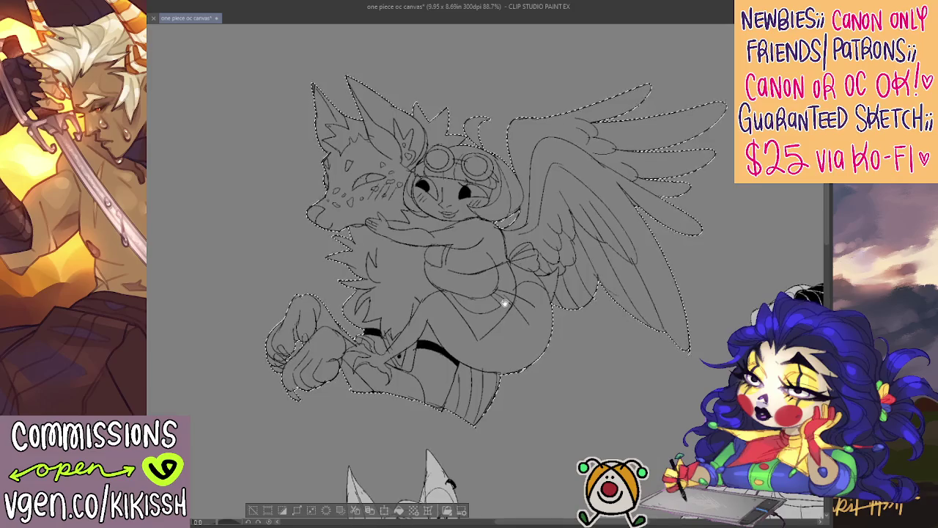
pyautogui.hotkey('ctrl', 'z')
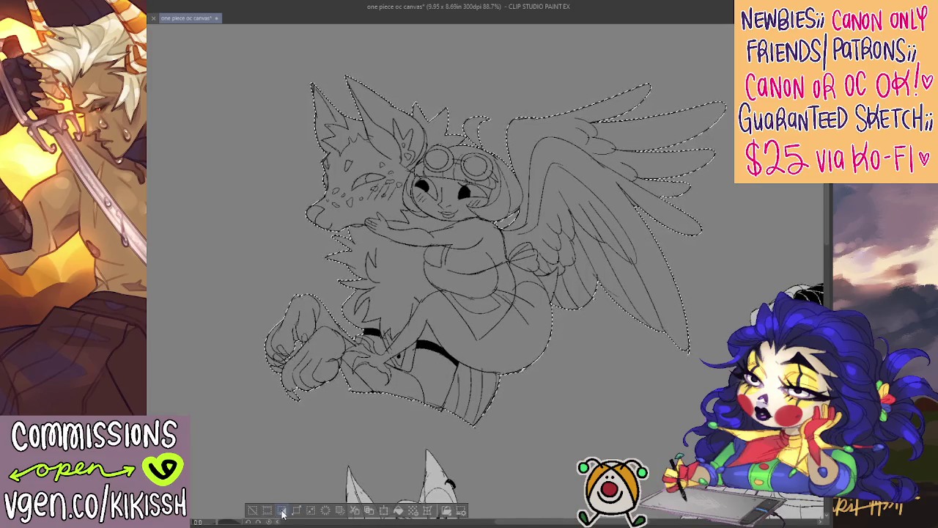
pyautogui.moveTo(279, 517); pyautogui.dragTo(417, 450)
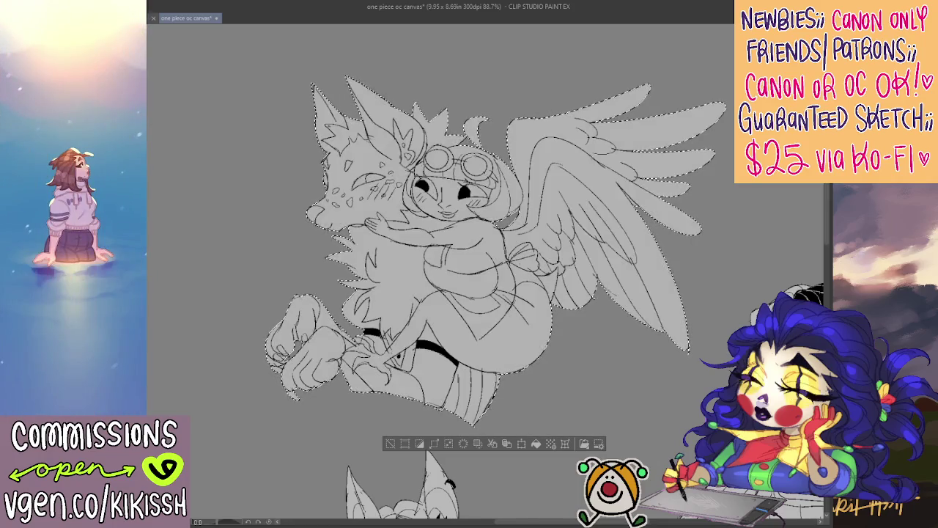
# - Fill the silhouette flat light grey, deselect, zoom to 100%, and begin a black boot stripe
pyautogui.hotkey('alt', 'BackSpace')
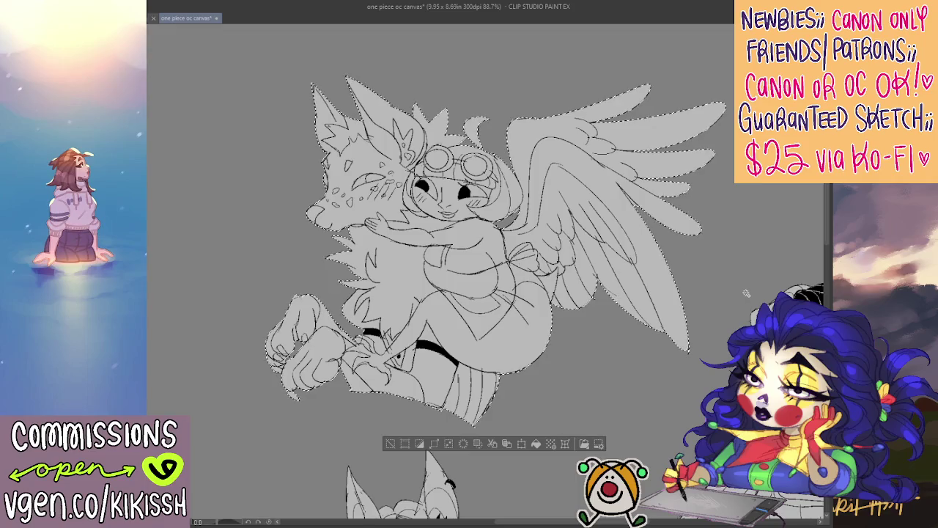
pyautogui.hotkey('ctrl', 'd')
pyautogui.moveTo(682, 319); pyautogui.dragTo(651, 310)
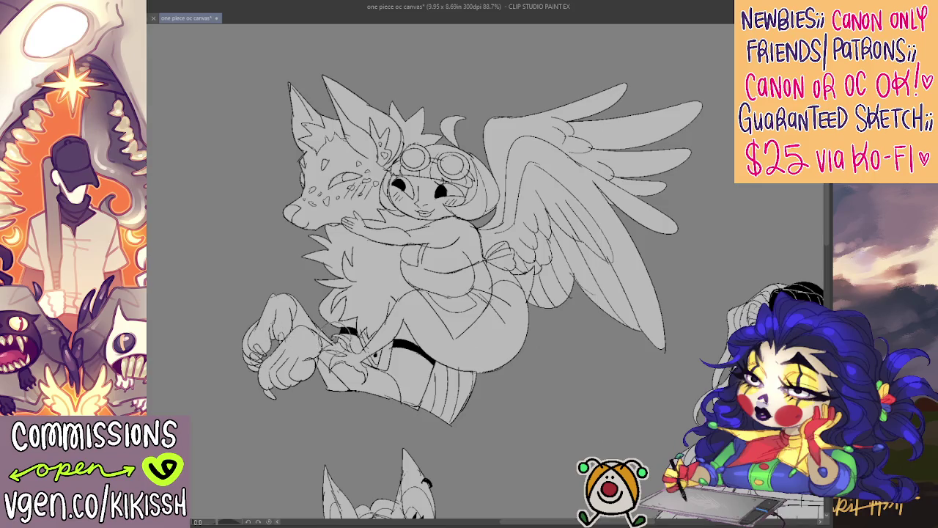
pyautogui.hotkey('ctrl', '+')
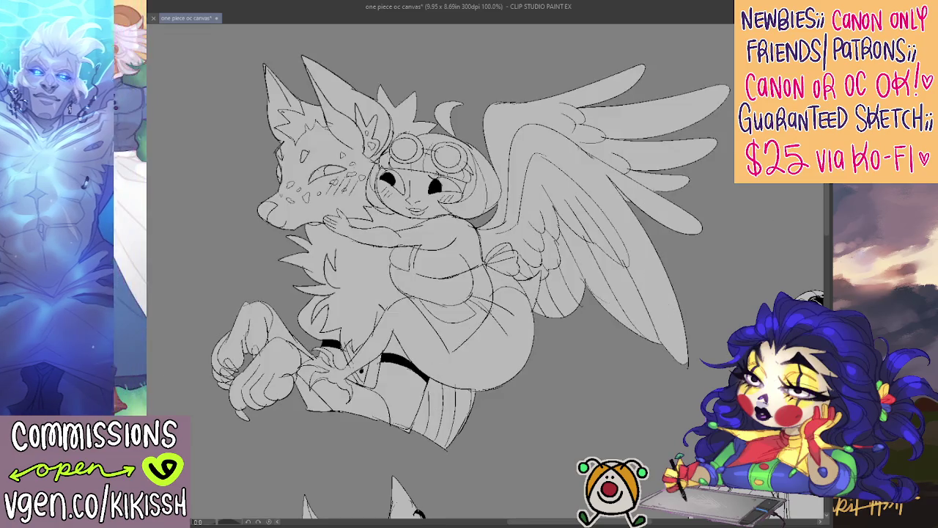
pyautogui.moveTo(422, 378); pyautogui.dragTo(440, 440)
# - Paint thick black stripes down the girl's leg warmer, redoing a stray stroke
pyautogui.hotkey('ctrl', 'z')
pyautogui.moveTo(440, 385); pyautogui.dragTo(449, 447)
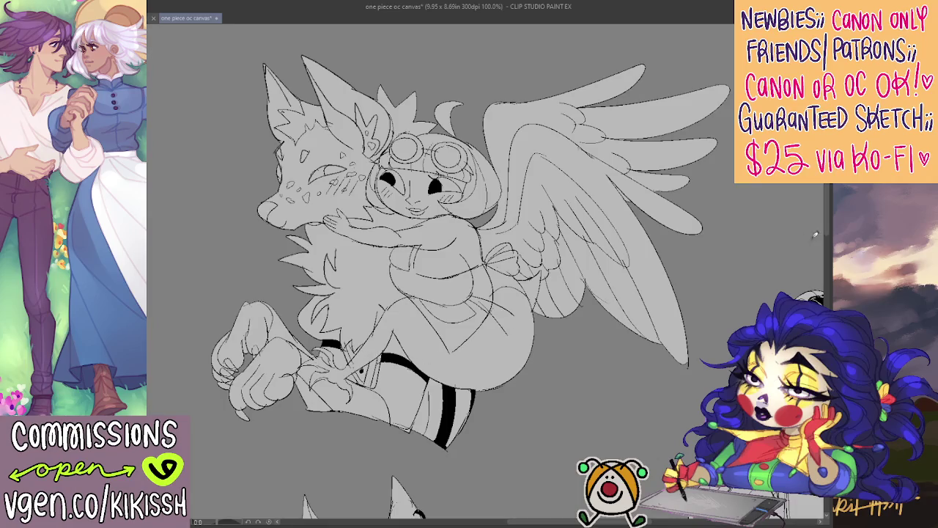
pyautogui.moveTo(381, 359); pyautogui.dragTo(352, 374)
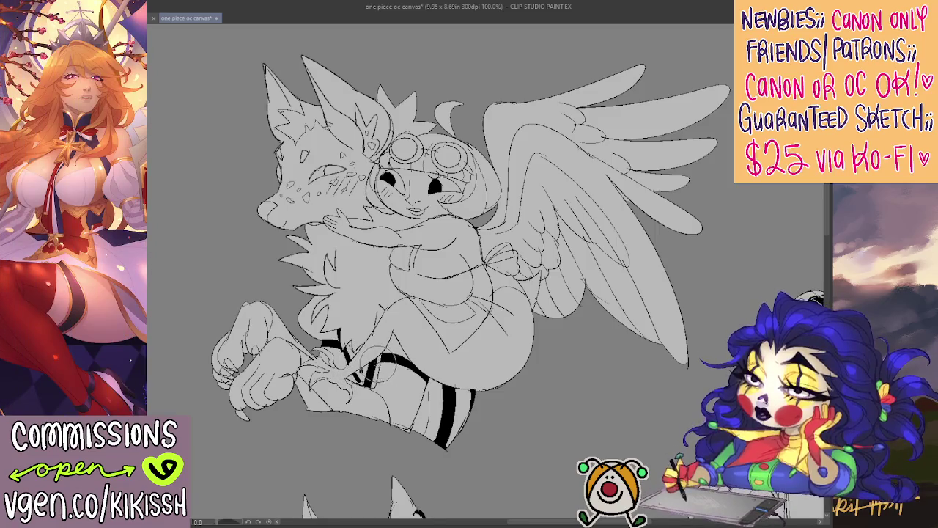
pyautogui.moveTo(440, 393); pyautogui.dragTo(433, 389)
pyautogui.moveTo(426, 387)
pyautogui.mouseDown()
pyautogui.moveTo(423, 415)
pyautogui.moveTo(436, 433)
pyautogui.mouseUp()
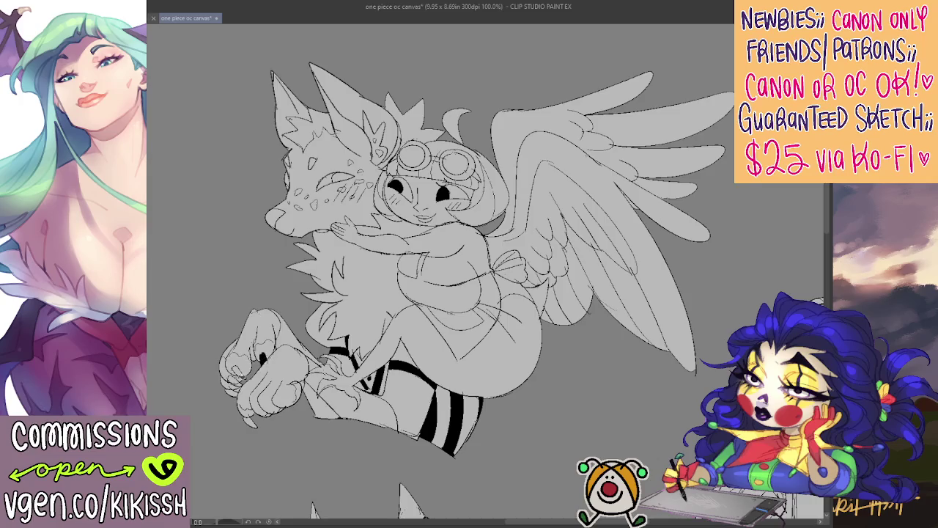
# - Ink dark claw marks on the fox's paw
pyautogui.moveTo(233, 368)
pyautogui.mouseDown()
pyautogui.moveTo(249, 376)
pyautogui.moveTo(241, 387)
pyautogui.moveTo(251, 371)
pyautogui.moveTo(242, 387)
pyautogui.mouseUp()
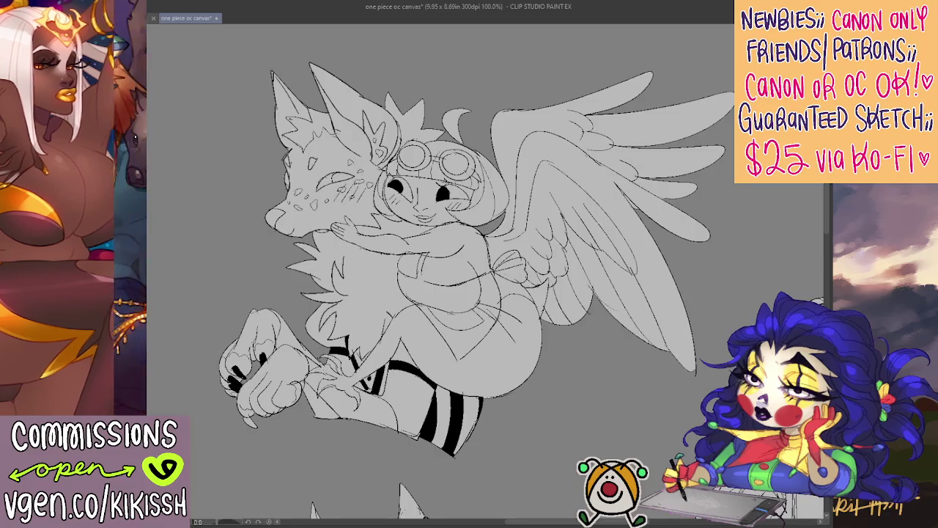
pyautogui.moveTo(244, 417); pyautogui.dragTo(257, 426)
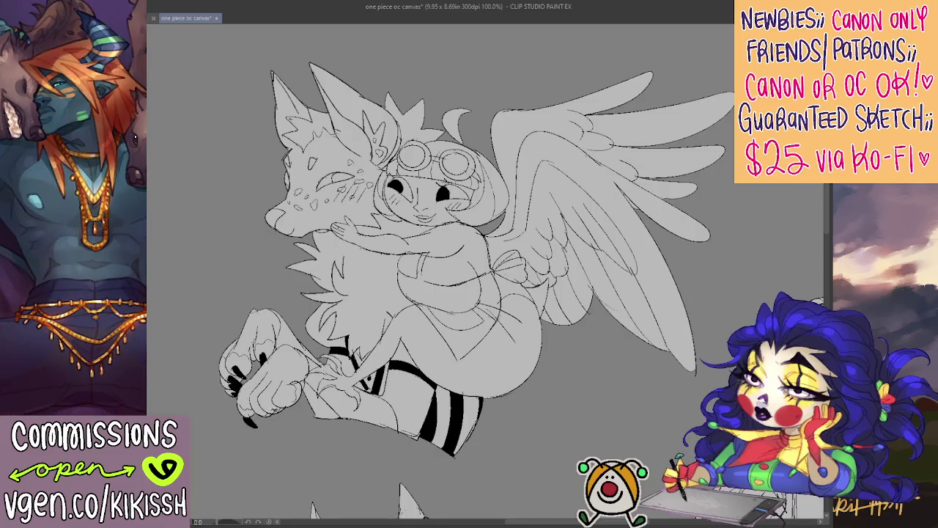
pyautogui.moveTo(421, 297); pyautogui.dragTo(421, 305)
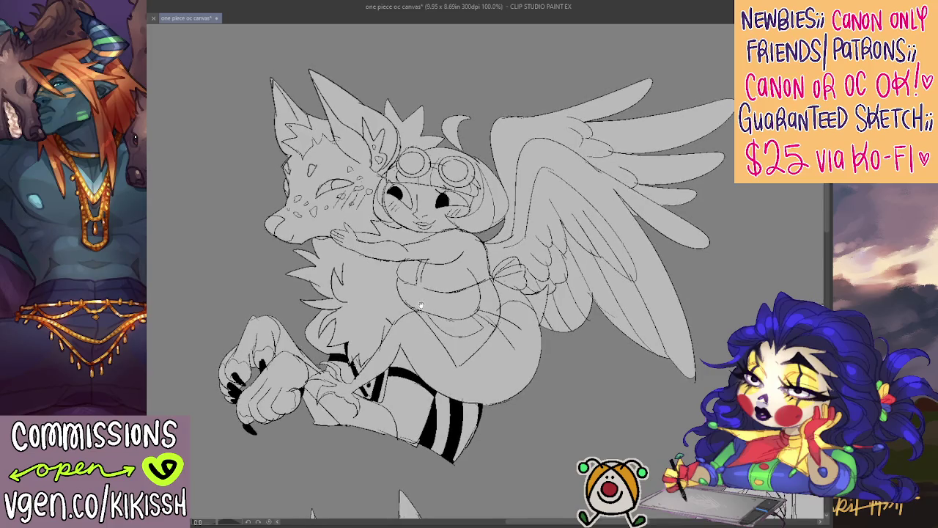
pyautogui.moveTo(421, 305); pyautogui.dragTo(424, 315)
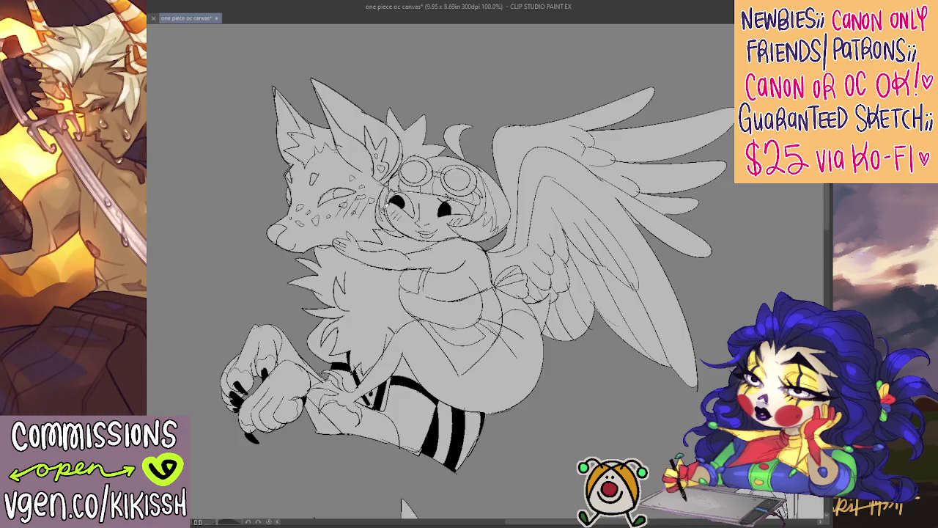
# - Add a white eye highlight, then black in the girl's hair behind the goggles after undoing a trial fill
pyautogui.click(399, 199)
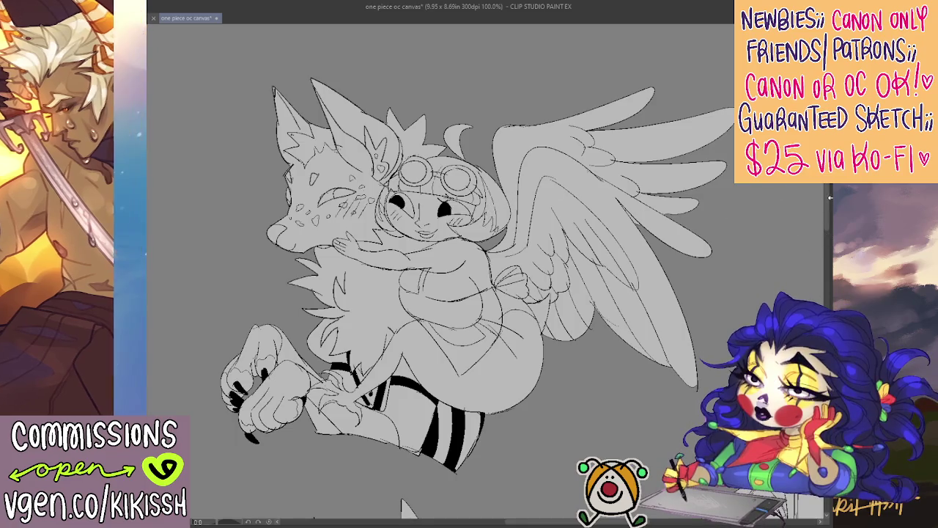
pyautogui.moveTo(483, 170)
pyautogui.mouseDown()
pyautogui.moveTo(491, 203)
pyautogui.moveTo(436, 168)
pyautogui.mouseUp()
pyautogui.moveTo(485, 205); pyautogui.dragTo(468, 195)
pyautogui.hotkey('ctrl', 'z')
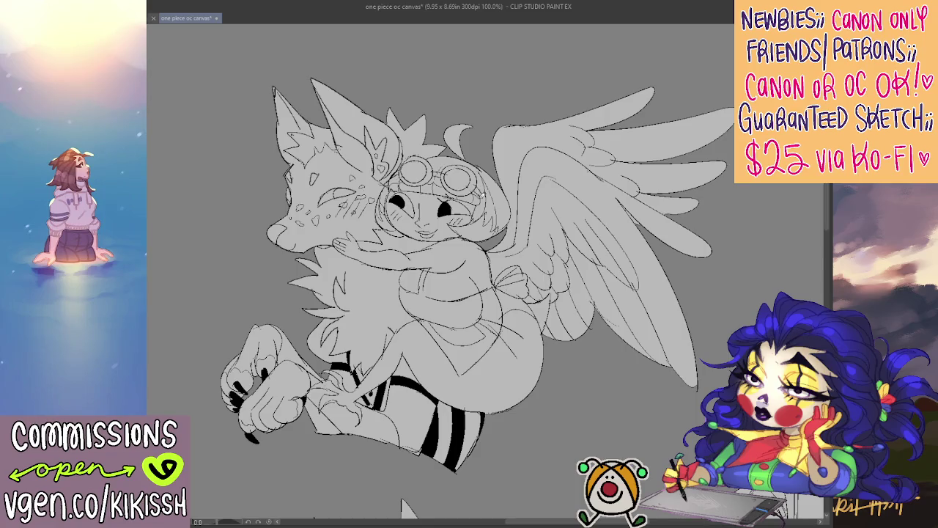
pyautogui.click(490, 206)
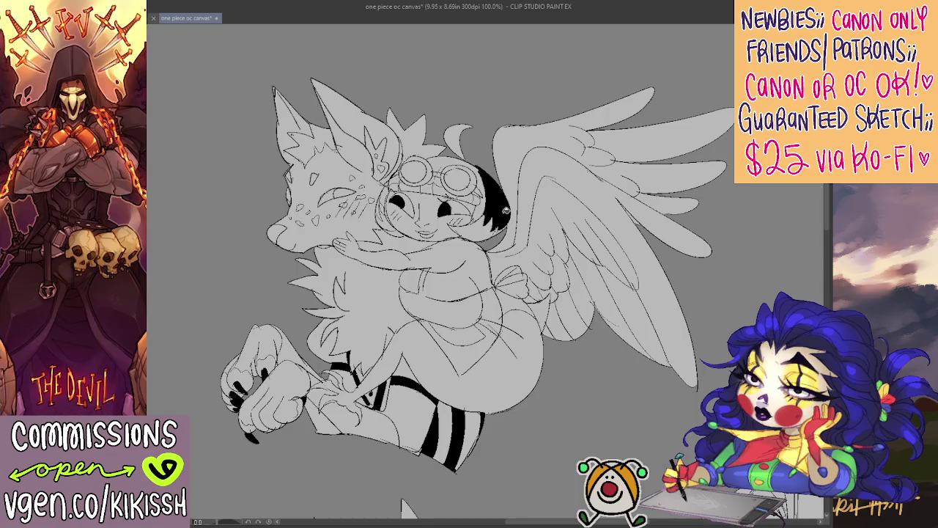
# - Black in the remaining hair around and left of the goggles, then start a white signature beside the leg
pyautogui.click(487, 202)
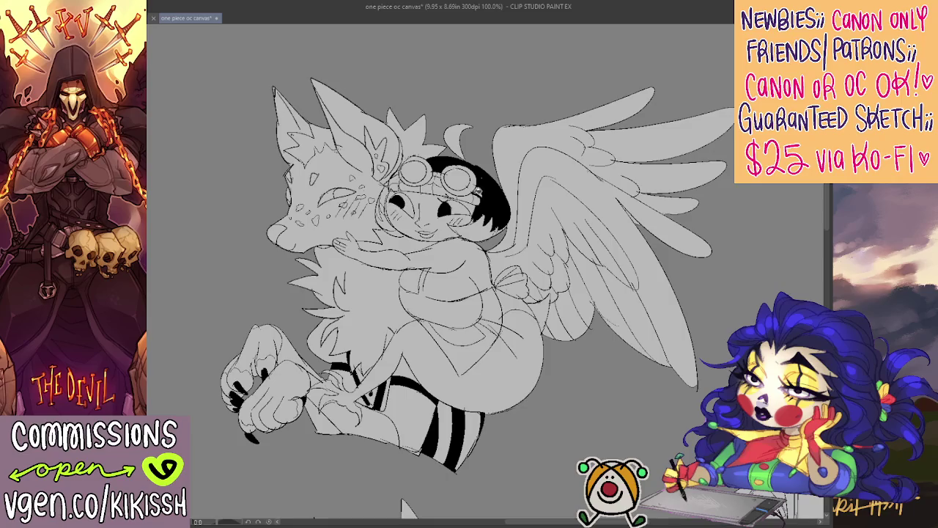
pyautogui.click(396, 180)
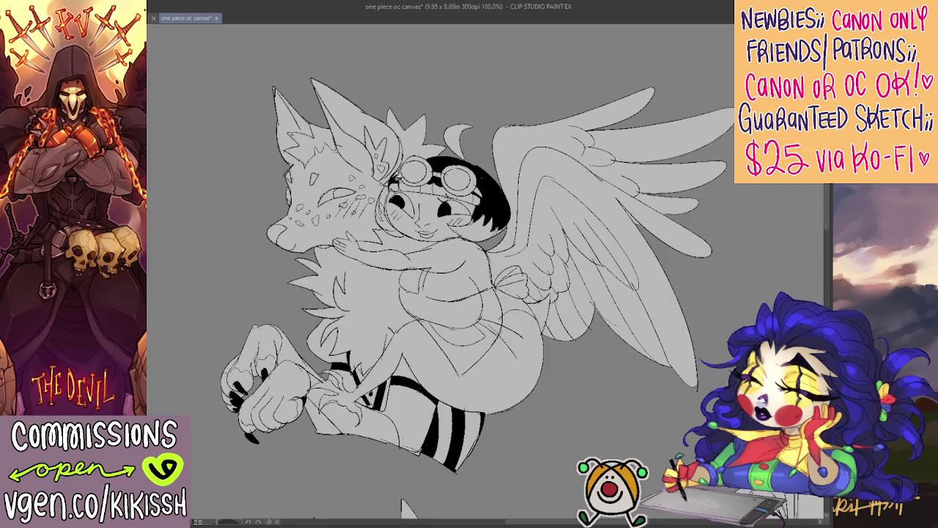
pyautogui.moveTo(399, 172); pyautogui.dragTo(381, 202)
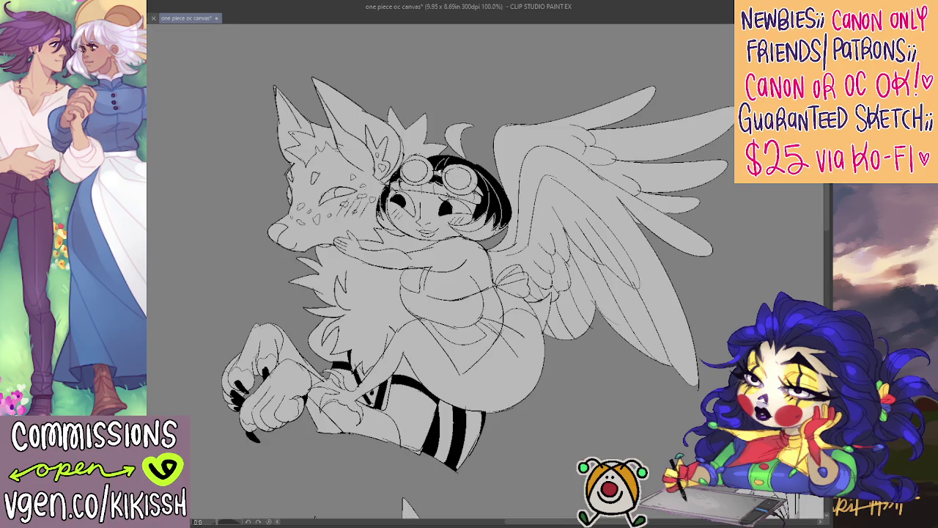
pyautogui.moveTo(629, 198); pyautogui.dragTo(641, 189)
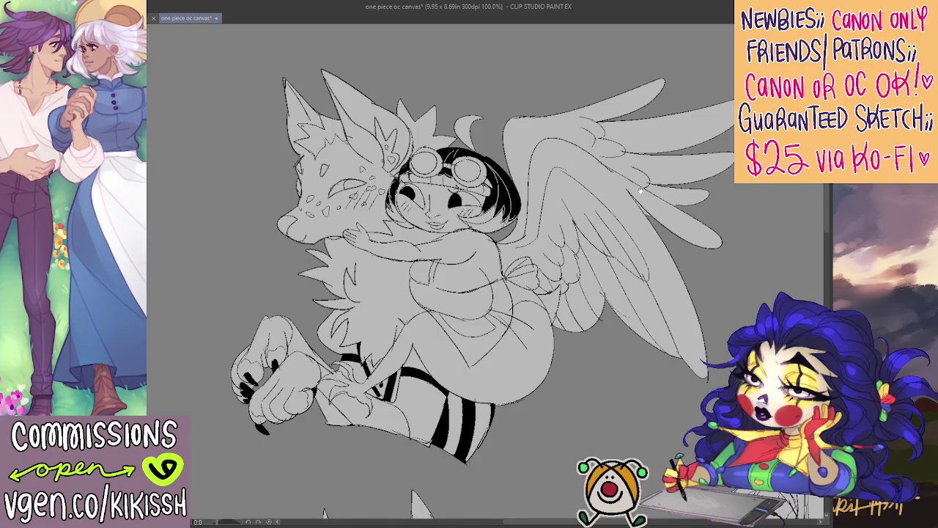
pyautogui.moveTo(640, 190); pyautogui.dragTo(641, 191)
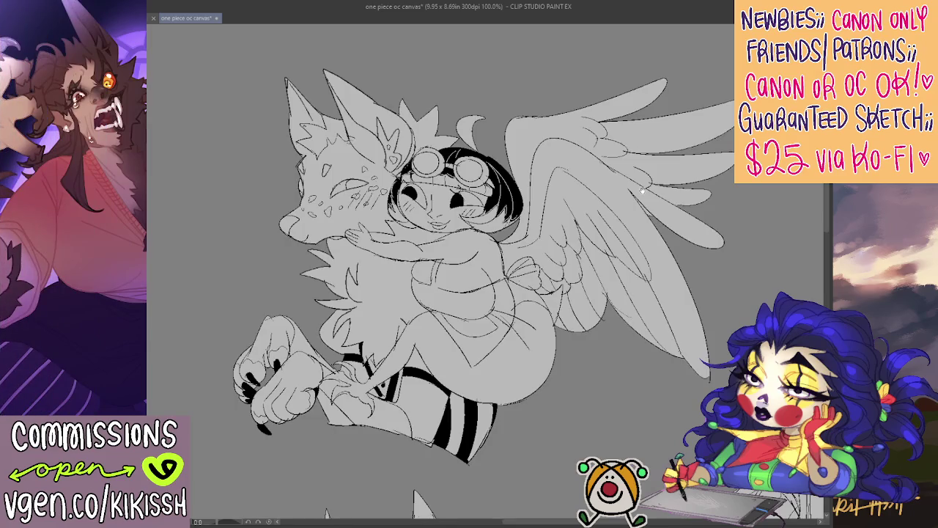
pyautogui.moveTo(642, 191); pyautogui.dragTo(639, 189)
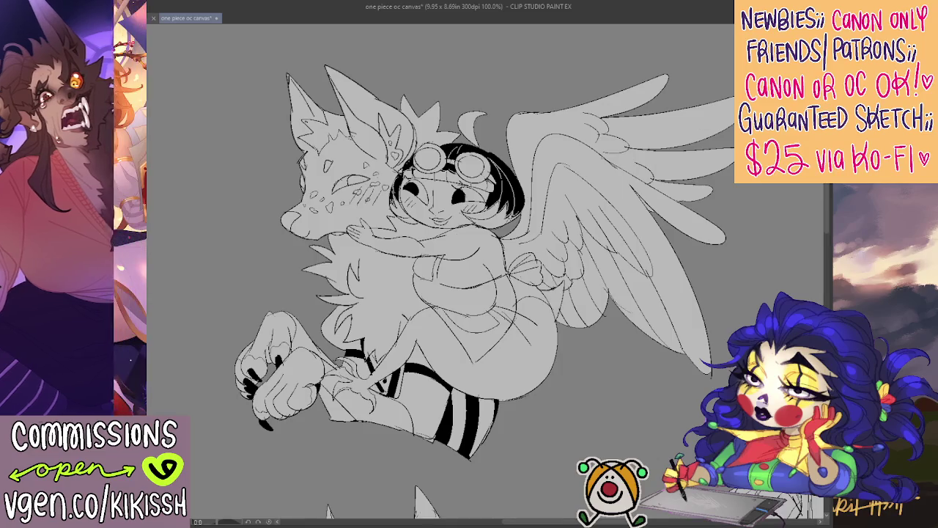
pyautogui.moveTo(512, 380)
pyautogui.mouseDown()
pyautogui.moveTo(510, 414)
pyautogui.moveTo(536, 400)
pyautogui.moveTo(543, 380)
pyautogui.moveTo(535, 401)
pyautogui.moveTo(583, 376)
pyautogui.moveTo(555, 415)
pyautogui.mouseUp()
# - Hand-write the white signature and the year 2025 beside the leg, undoing a miswritten digit
pyautogui.click(528, 381)
pyautogui.click(553, 368)
pyautogui.moveTo(564, 400)
pyautogui.mouseDown()
pyautogui.moveTo(560, 407)
pyautogui.moveTo(559, 398)
pyautogui.moveTo(593, 391)
pyautogui.moveTo(581, 407)
pyautogui.moveTo(587, 380)
pyautogui.moveTo(597, 390)
pyautogui.mouseUp()
pyautogui.hotkey('ctrl', 'z')
pyautogui.hotkey('ctrl', 'z')
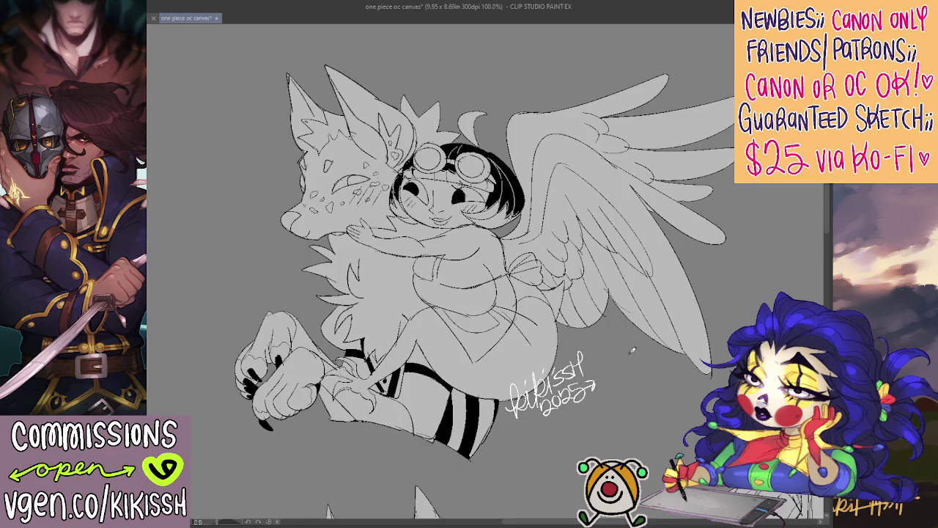
pyautogui.moveTo(632, 350); pyautogui.dragTo(626, 355)
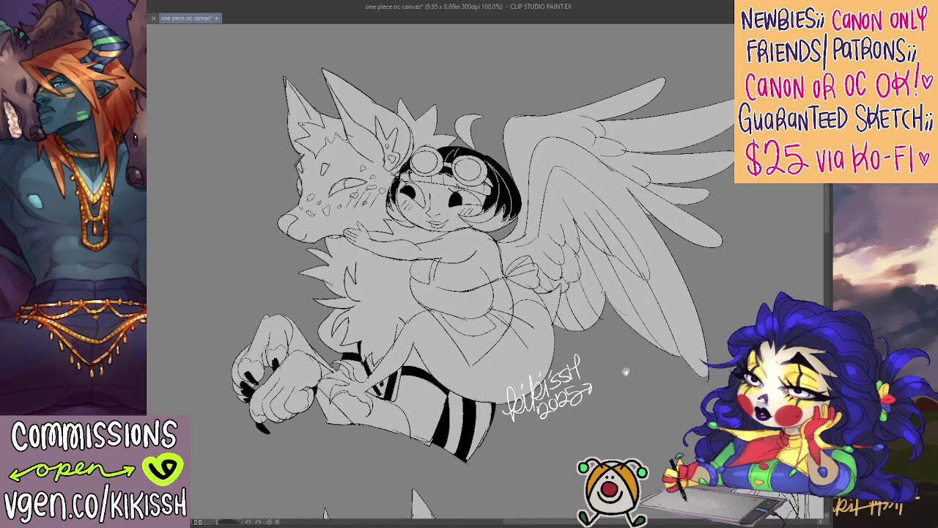
# - Pan to the fox's chest and bucket-fill its spiky chest fur black
pyautogui.scroll(2, 551, 260)
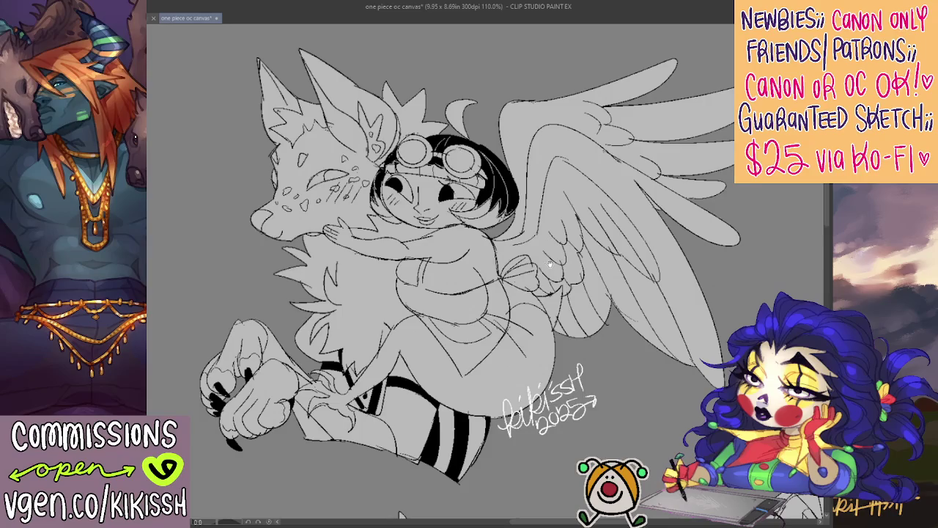
pyautogui.scroll(-1, 551, 262)
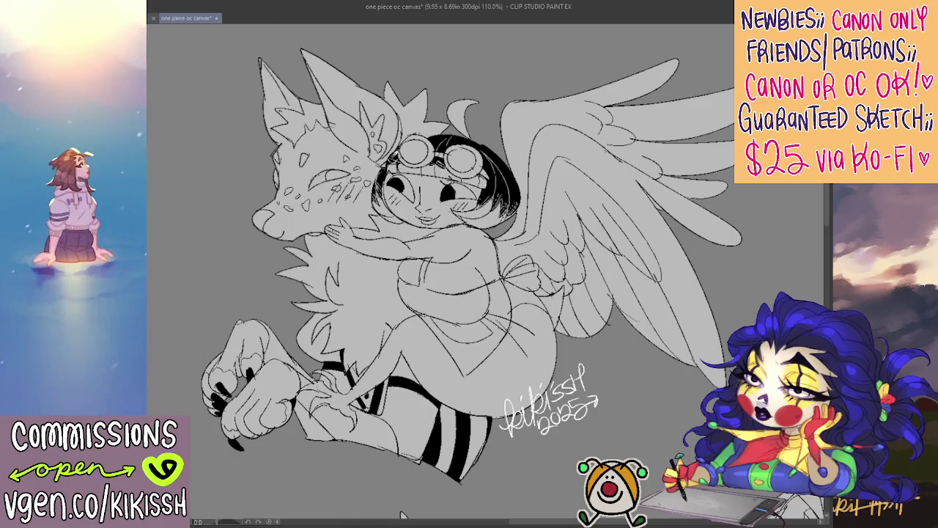
pyautogui.moveTo(401, 515); pyautogui.dragTo(419, 508)
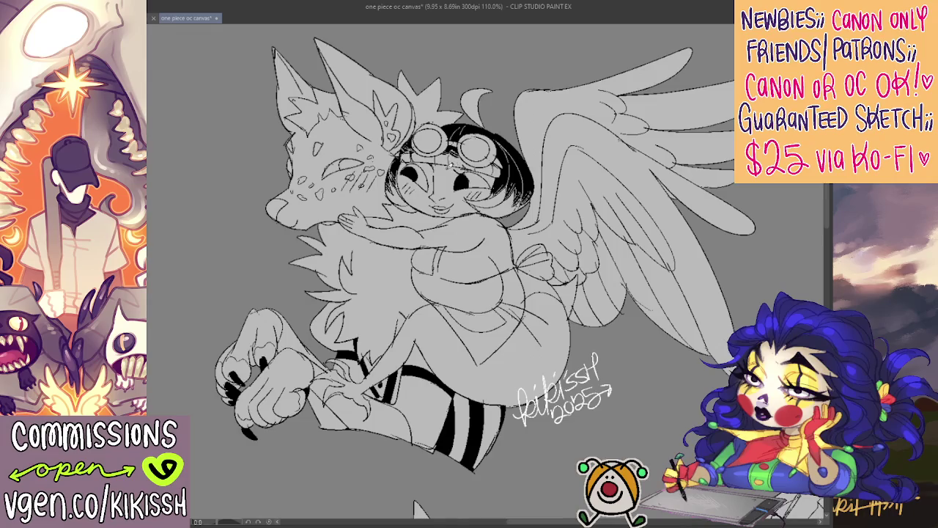
pyautogui.moveTo(415, 507); pyautogui.dragTo(437, 517)
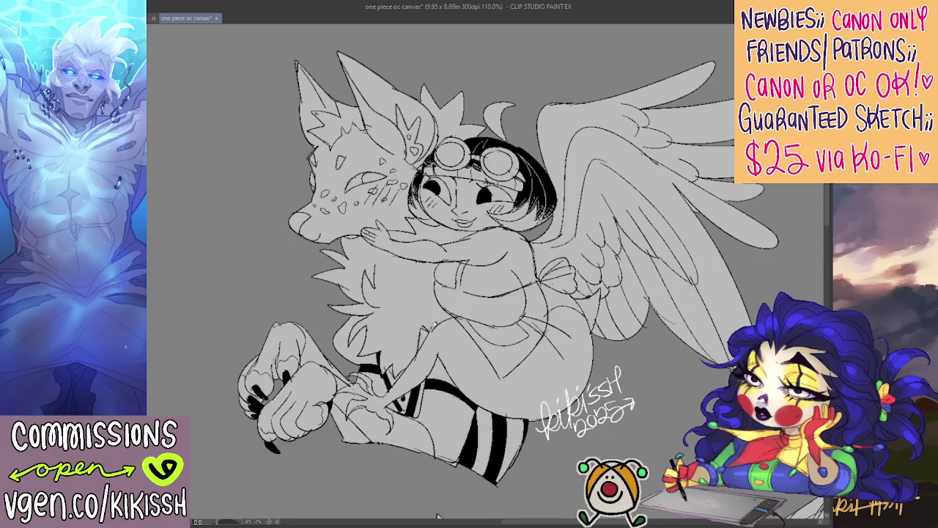
pyautogui.click(429, 311)
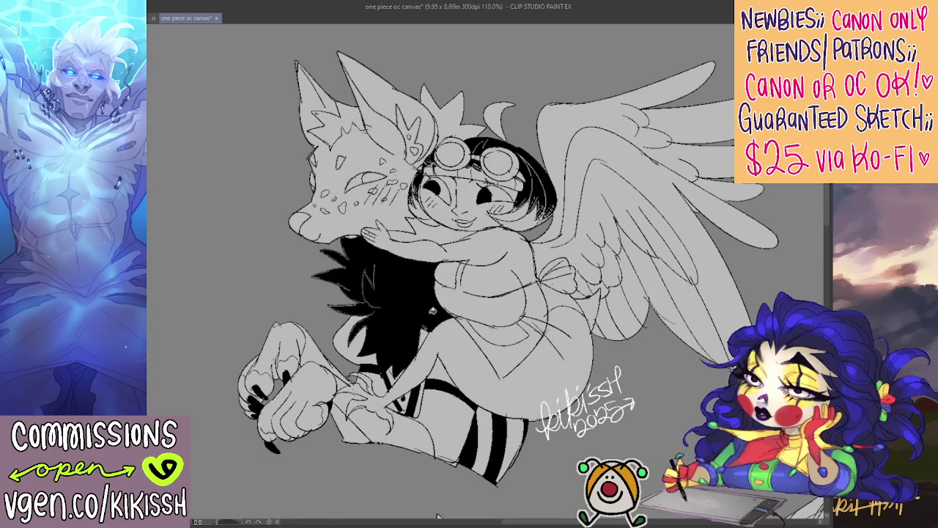
# - Fill the gap by the girl's neck, her hair above the goggles, and the fox's ear tuft black
pyautogui.click(431, 234)
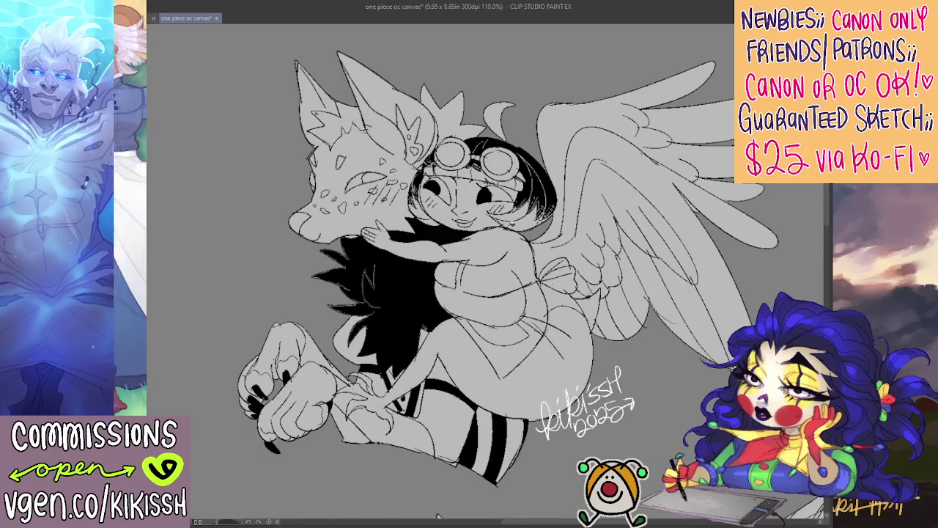
pyautogui.click(442, 103)
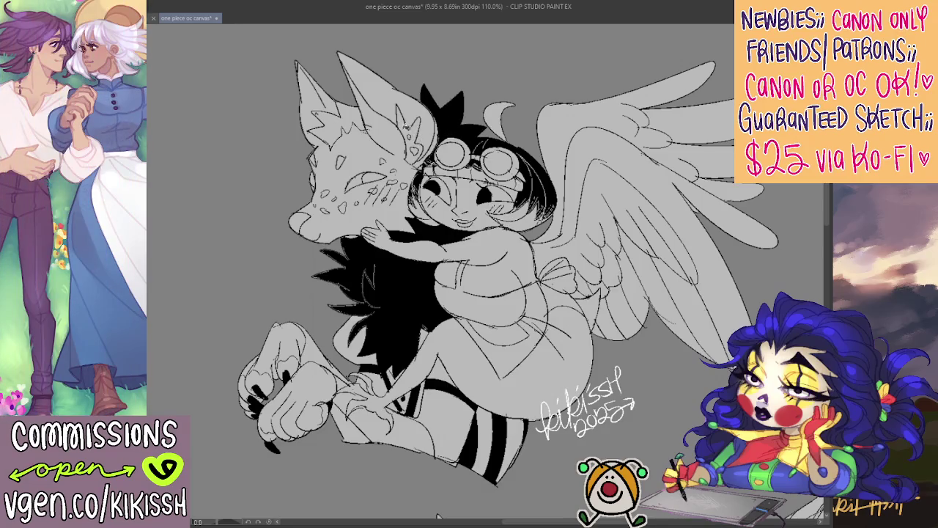
pyautogui.click(352, 115)
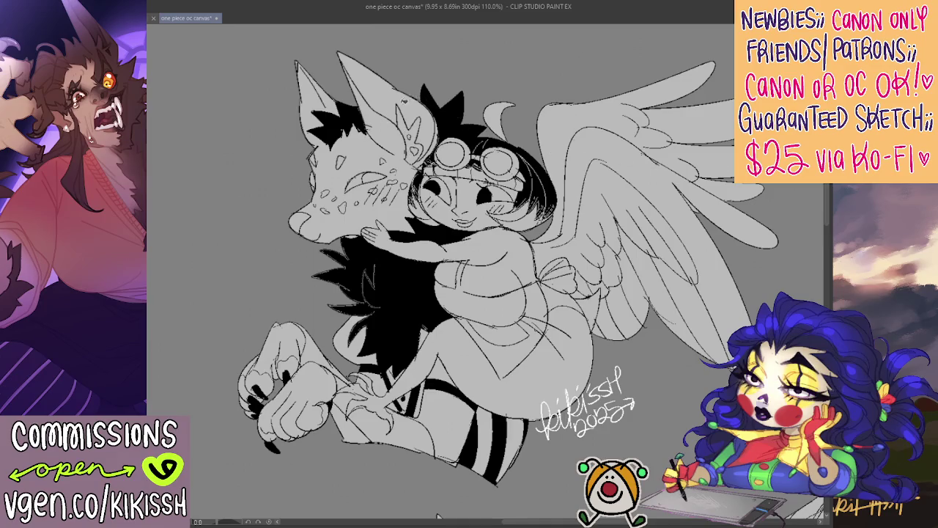
pyautogui.moveTo(366, 116); pyautogui.dragTo(399, 125)
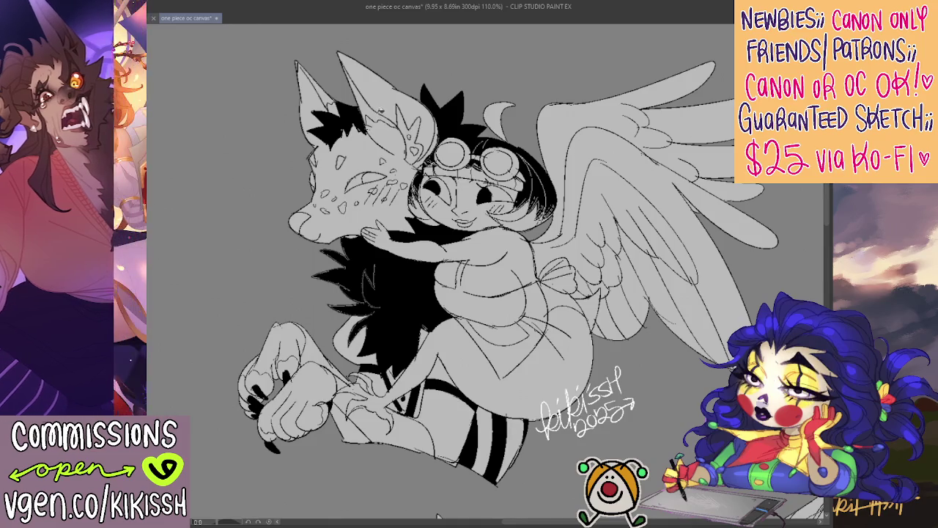
pyautogui.moveTo(348, 73)
pyautogui.mouseDown()
pyautogui.moveTo(366, 121)
pyautogui.moveTo(311, 107)
pyautogui.mouseUp()
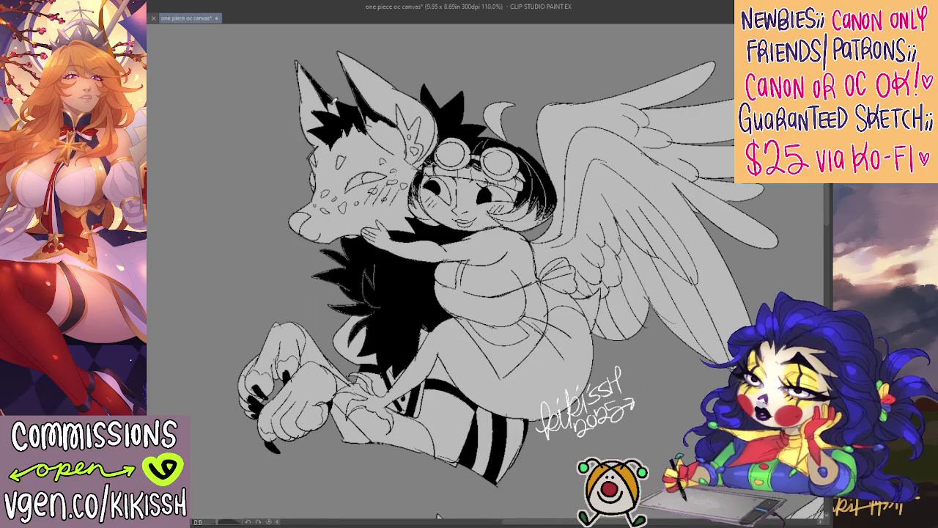
# - Add light hatching strokes in the black chest fur, then zoom back to 100%
pyautogui.moveTo(429, 117); pyautogui.dragTo(420, 104)
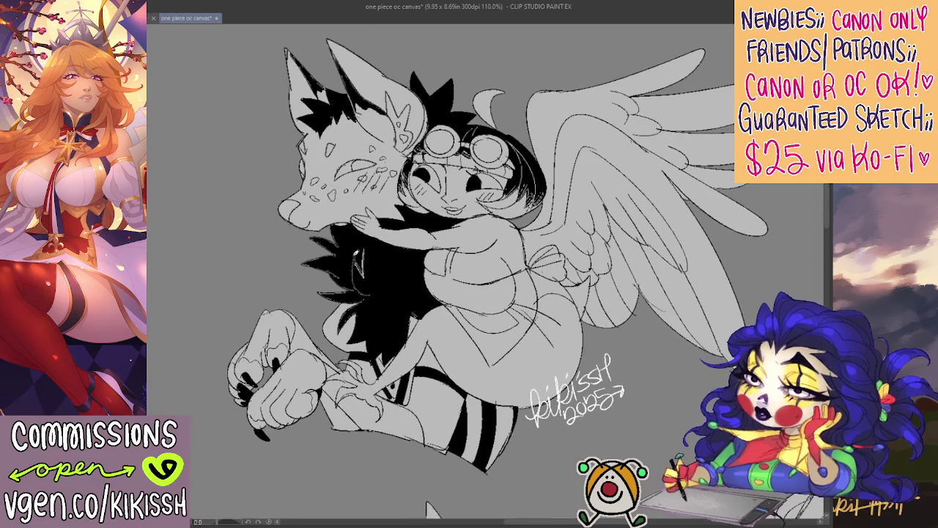
pyautogui.moveTo(359, 252); pyautogui.dragTo(354, 279)
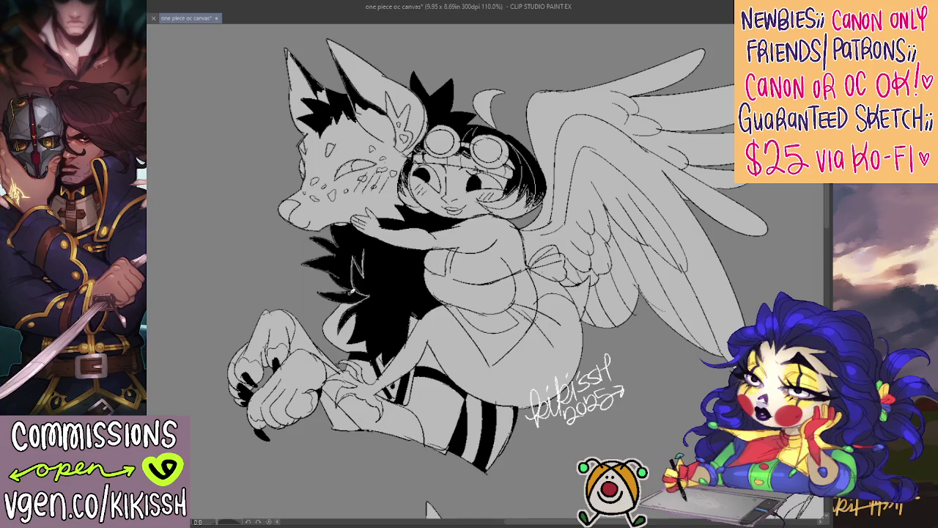
pyautogui.moveTo(344, 280)
pyautogui.mouseDown()
pyautogui.moveTo(322, 263)
pyautogui.moveTo(336, 276)
pyautogui.mouseUp()
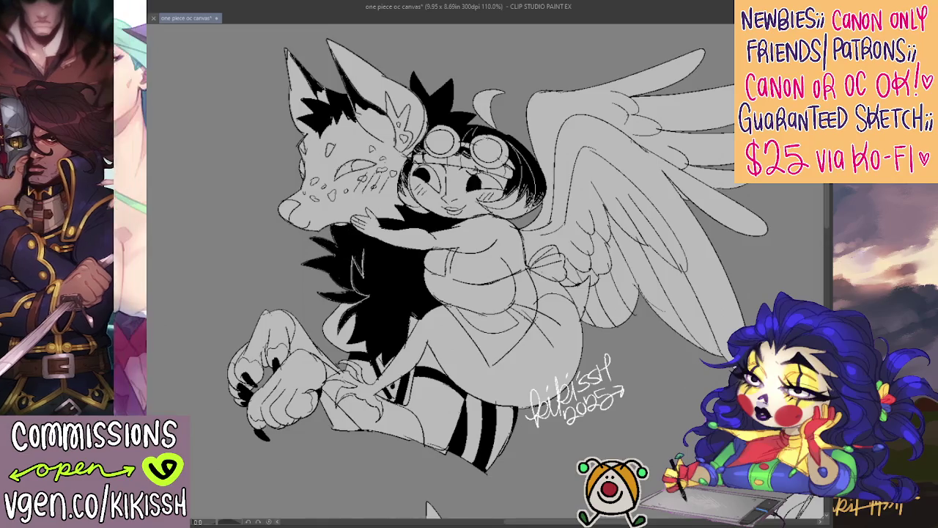
pyautogui.hotkey('ctrl', '-')
pyautogui.moveTo(214, 208); pyautogui.dragTo(207, 207)
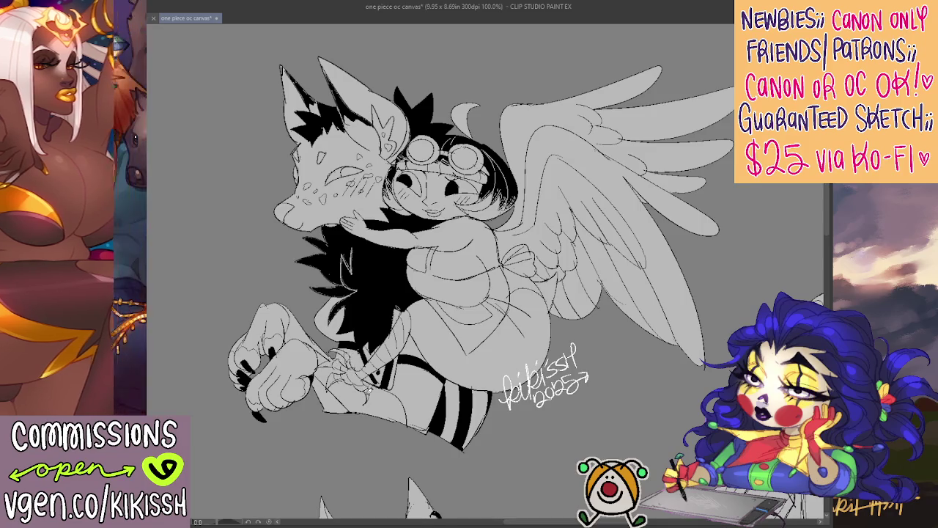
# - Add small pen touch-up strokes near the girl's chin
pyautogui.moveTo(383, 380); pyautogui.dragTo(384, 388)
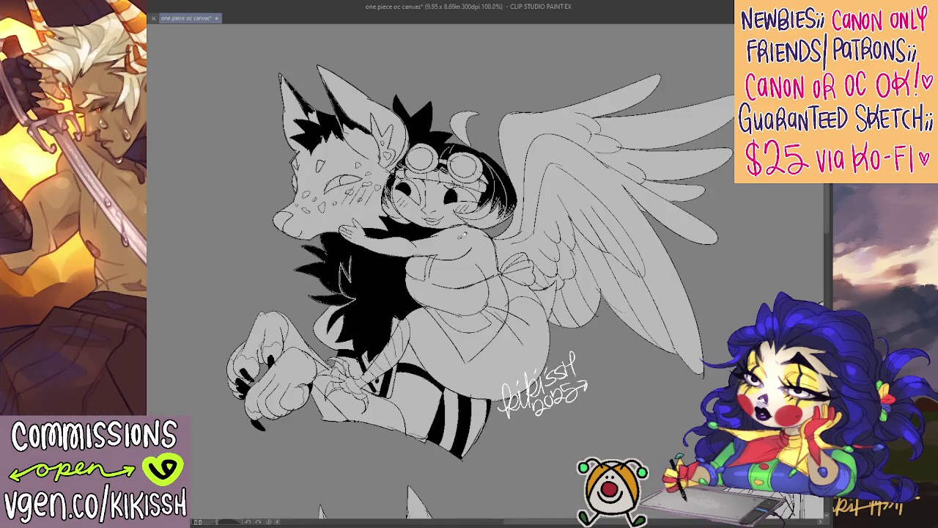
pyautogui.scroll(-1, 611, 285)
pyautogui.scroll(-1, 611, 283)
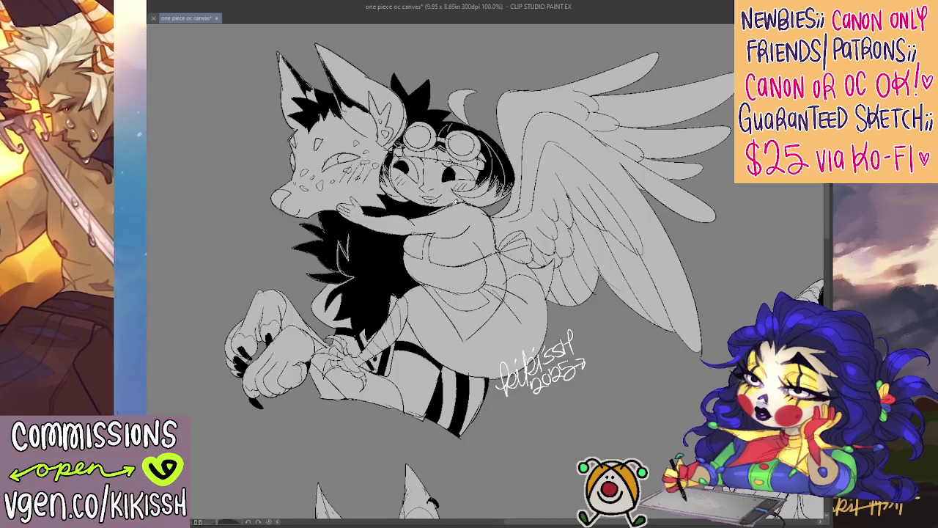
pyautogui.moveTo(434, 214); pyautogui.dragTo(455, 199)
pyautogui.moveTo(493, 196); pyautogui.dragTo(499, 202)
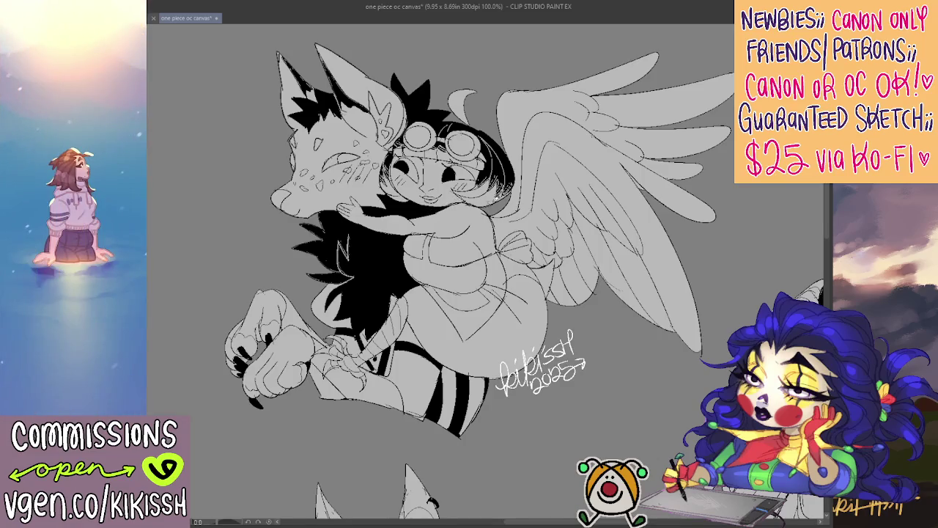
# - Bucket-fill the hair curl above the goggles black and draw light strand lines in the fur
pyautogui.scroll(2, 582, 214)
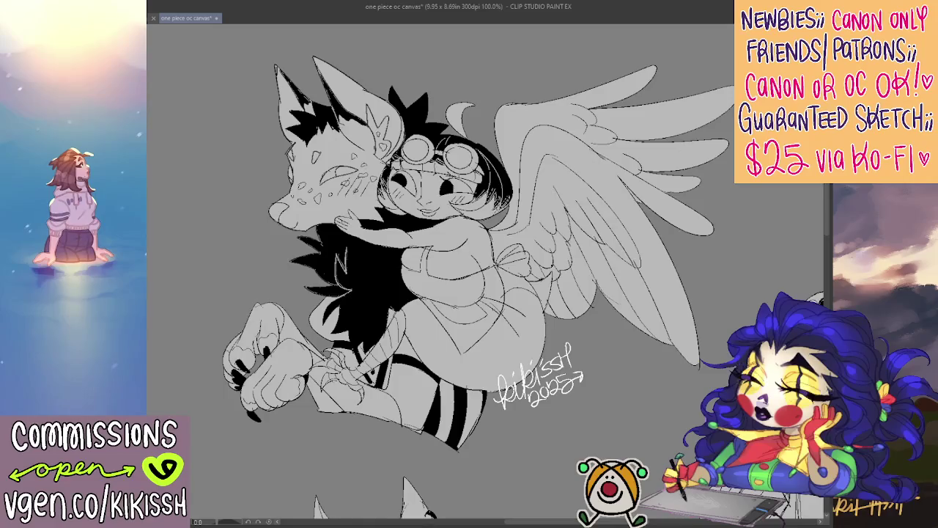
pyautogui.click(459, 115)
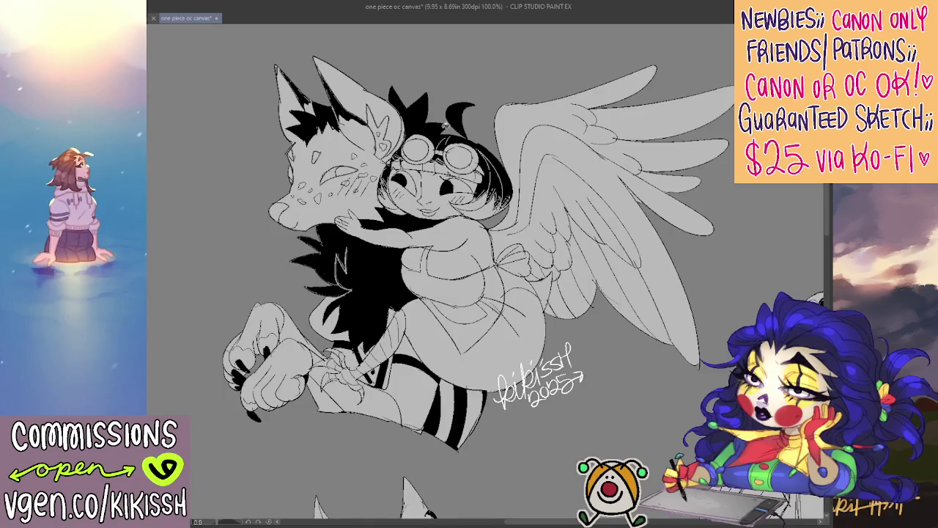
pyautogui.hscroll(1, 524, 138)
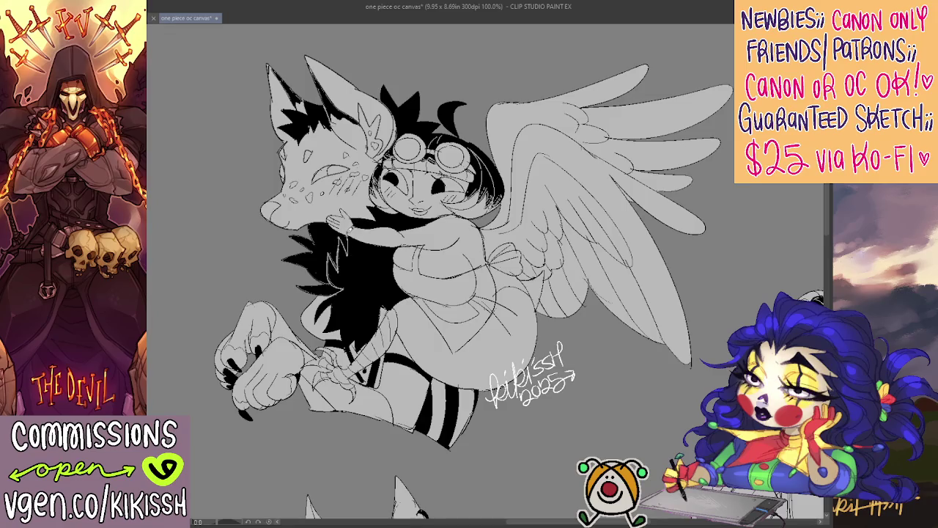
pyautogui.moveTo(368, 261); pyautogui.dragTo(374, 297)
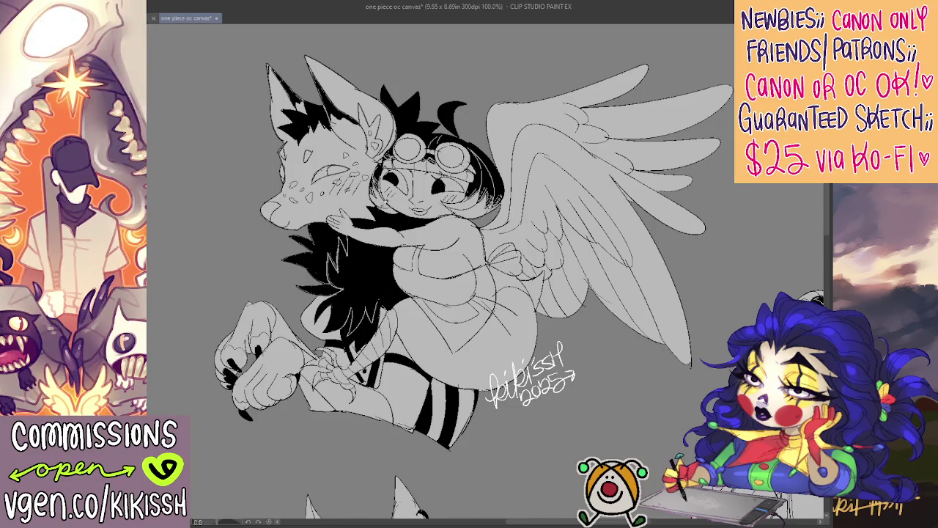
# - Streak more light strand lines down the lower chest fur, rotating the canvas slightly
pyautogui.moveTo(366, 242); pyautogui.dragTo(351, 277)
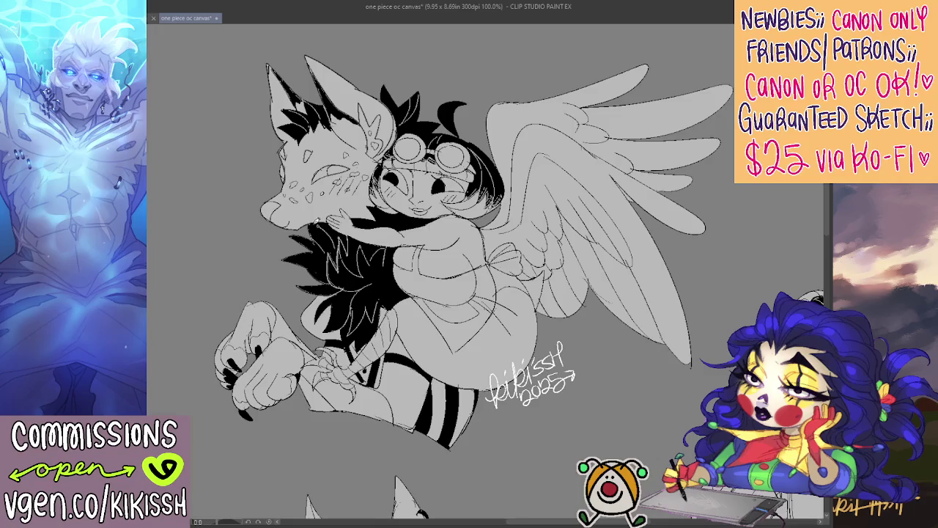
pyautogui.moveTo(584, 287)
pyautogui.mouseDown()
pyautogui.moveTo(632, 272)
pyautogui.moveTo(592, 299)
pyautogui.mouseUp()
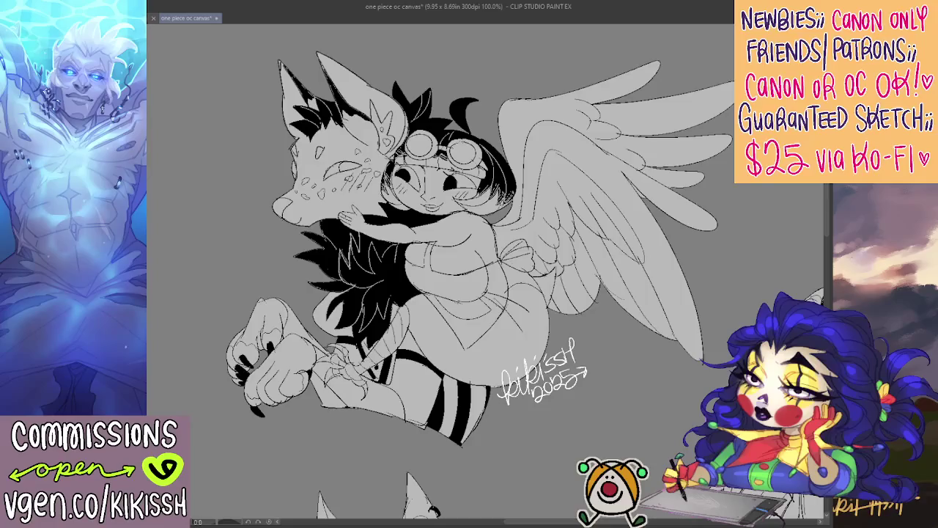
pyautogui.moveTo(376, 243); pyautogui.dragTo(366, 250)
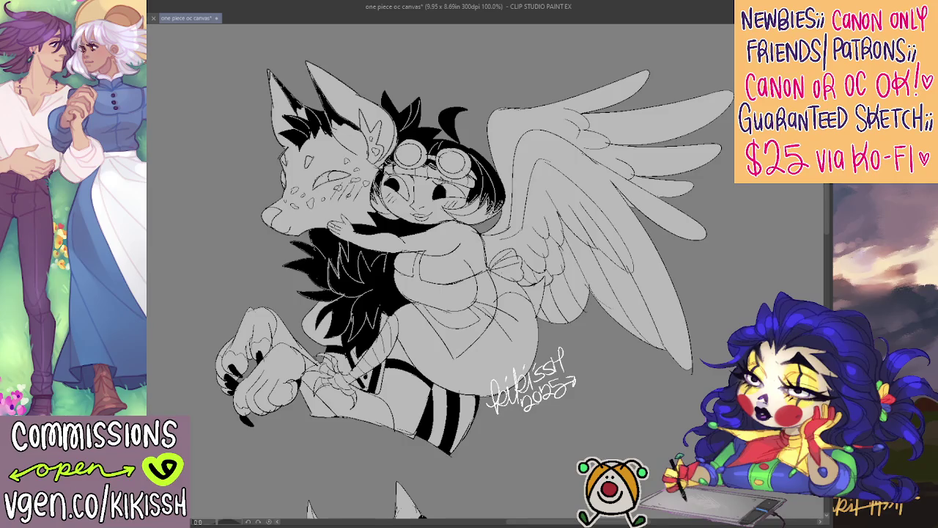
pyautogui.press('-')
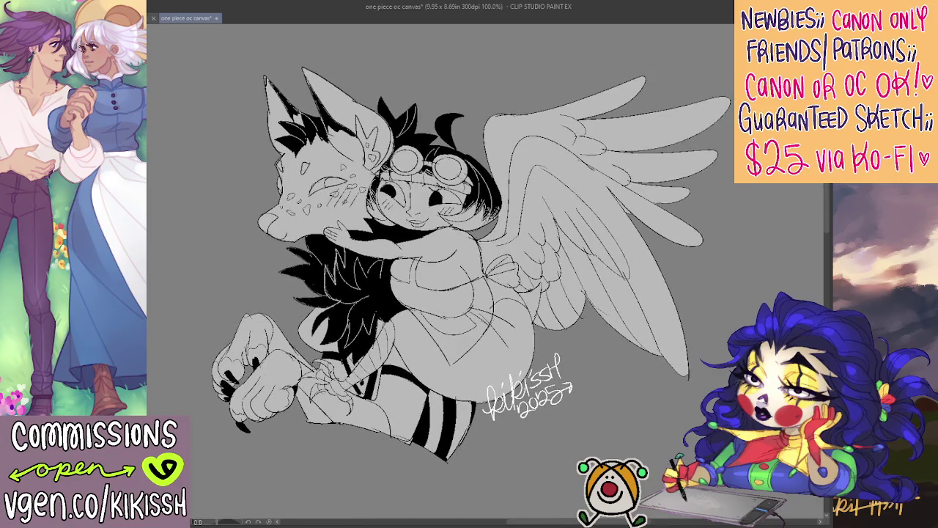
pyautogui.press('-')
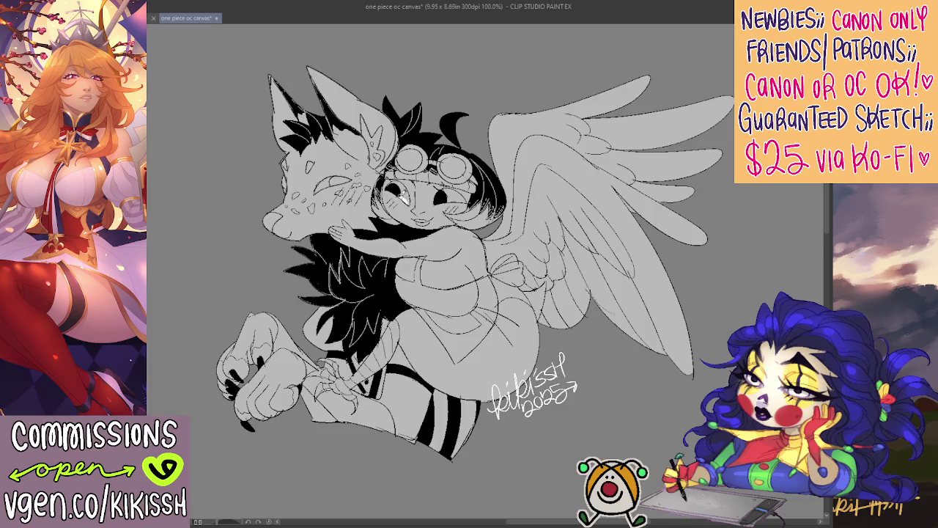
pyautogui.scroll(-5, 402, 197)
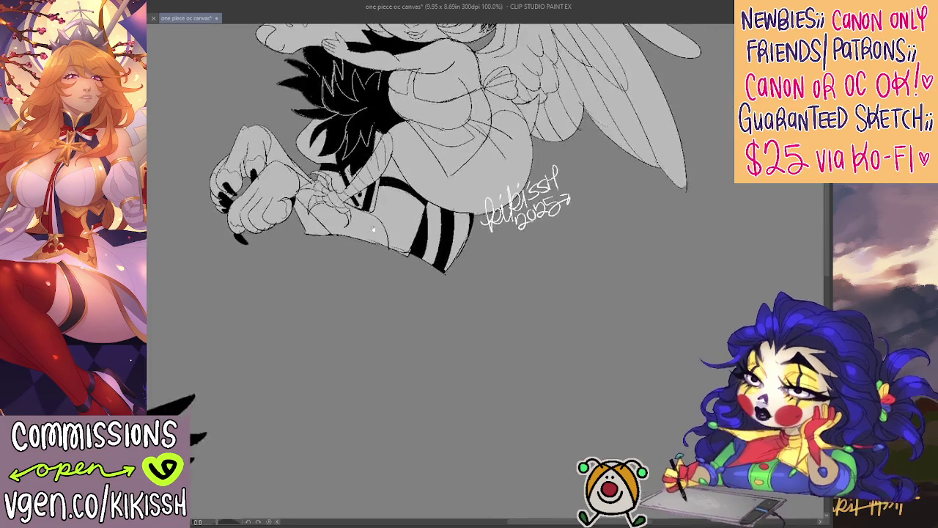
pyautogui.scroll(-5, 521, 203)
pyautogui.scroll(-5, 521, 203)
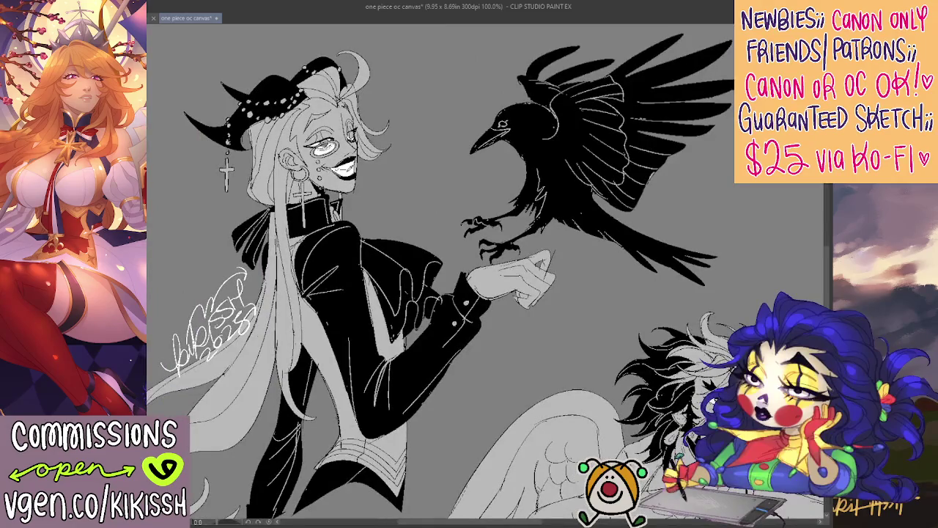
pyautogui.scroll(5, 349, 166)
pyautogui.scroll(5, 431, 187)
pyautogui.scroll(5, 431, 186)
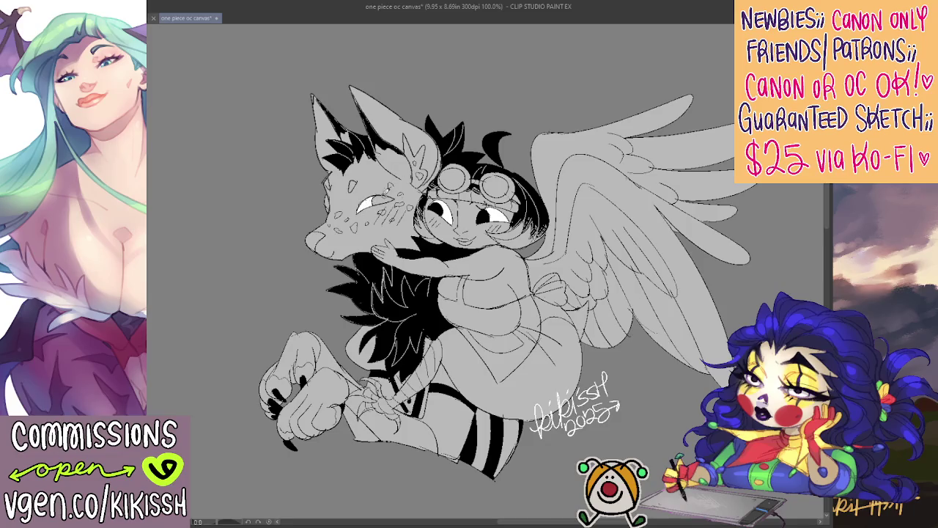
# - Fill the fox's nose black and dab dark spots near its eye and across its cheek
pyautogui.moveTo(546, 325); pyautogui.dragTo(549, 317)
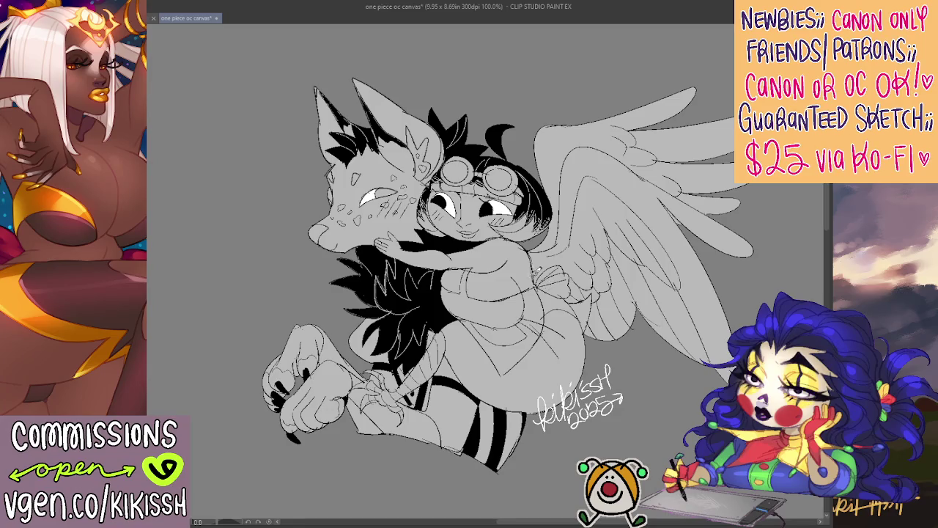
pyautogui.moveTo(548, 305); pyautogui.dragTo(529, 303)
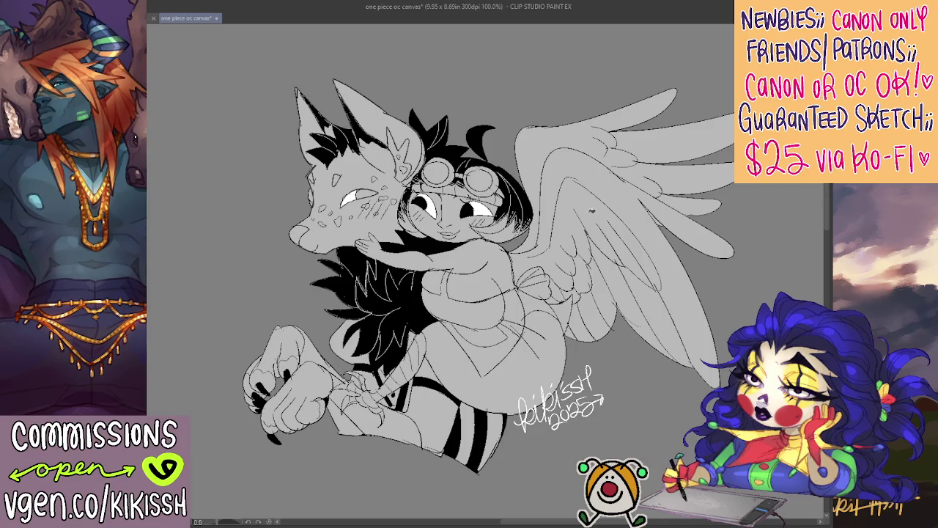
pyautogui.click(299, 233)
pyautogui.click(335, 179)
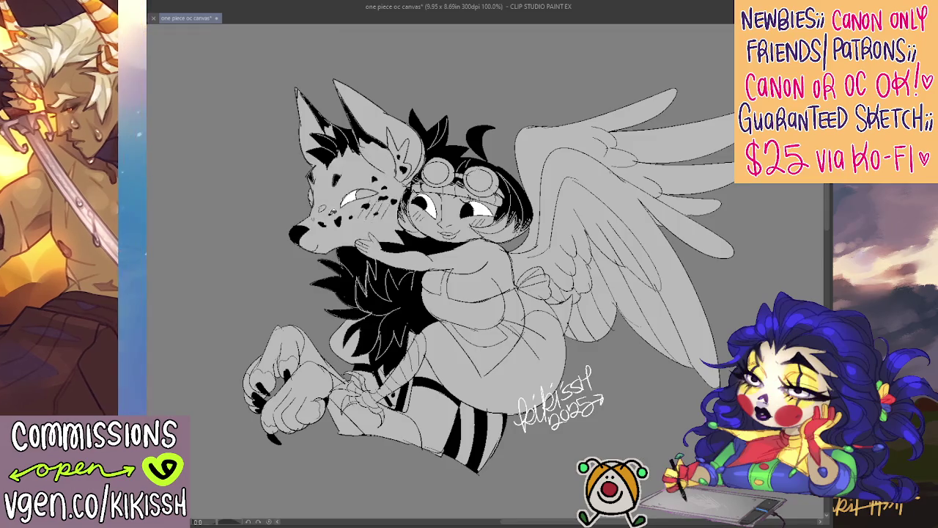
pyautogui.click(325, 206)
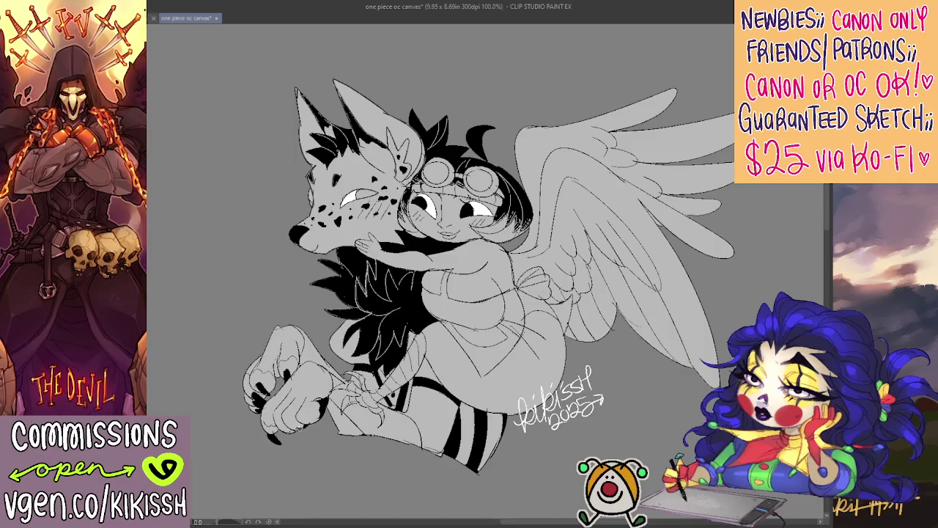
# - Ink the fox's paw claws black, undo two black fill strokes, and recentre the view on the fox and girl
pyautogui.moveTo(275, 424); pyautogui.dragTo(296, 432)
pyautogui.moveTo(272, 370)
pyautogui.mouseDown()
pyautogui.moveTo(251, 389)
pyautogui.moveTo(255, 404)
pyautogui.moveTo(258, 384)
pyautogui.moveTo(251, 412)
pyautogui.moveTo(296, 358)
pyautogui.mouseUp()
pyautogui.hotkey('ctrl', 'z')
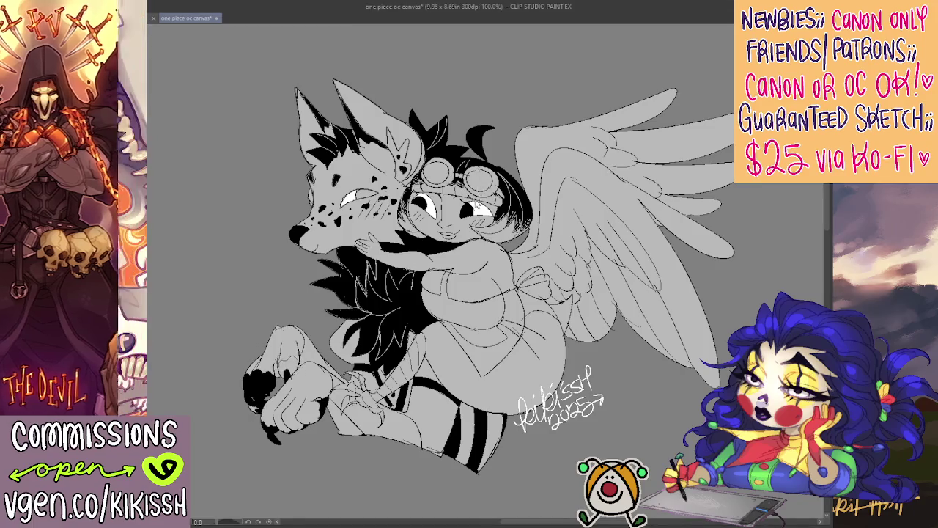
pyautogui.hotkey('ctrl', 'z')
pyautogui.hotkey('ctrl', 'z')
pyautogui.hotkey('ctrl', 'z')
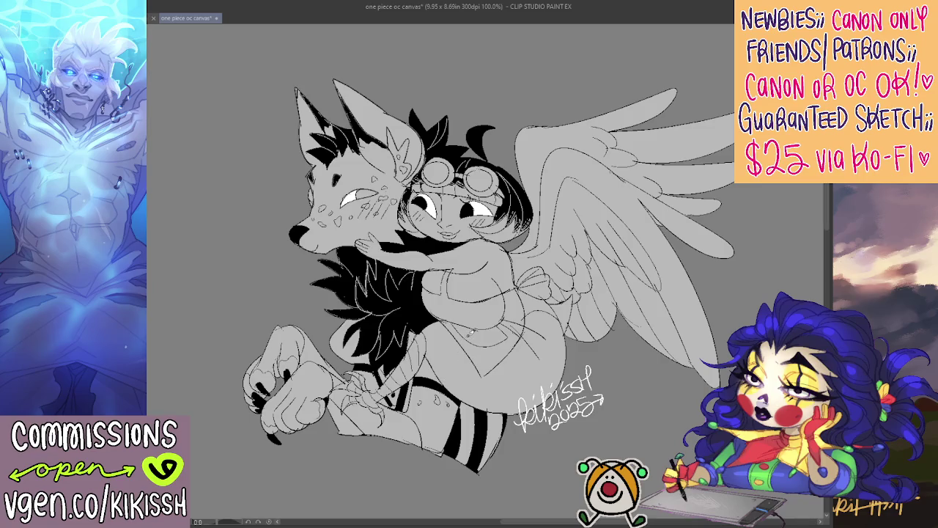
pyautogui.moveTo(471, 333); pyautogui.dragTo(559, 362)
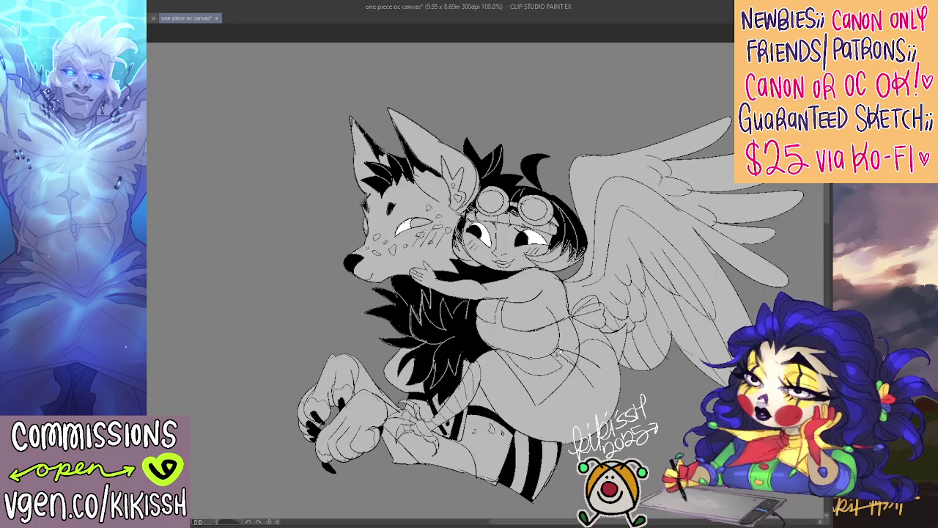
pyautogui.moveTo(467, 207); pyautogui.dragTo(388, 180)
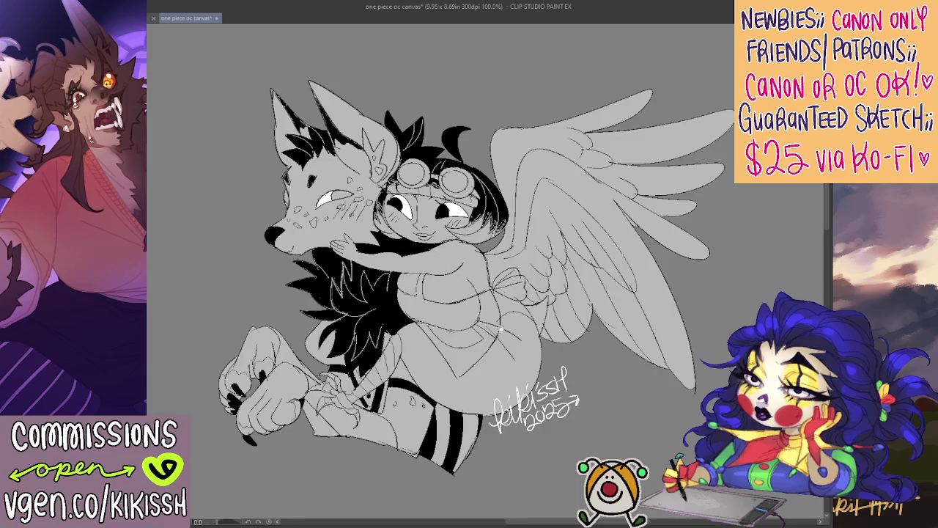
# - Nudge and slightly tilt the fox and goggled girl artwork with Transform
pyautogui.moveTo(403, 260); pyautogui.dragTo(522, 355)
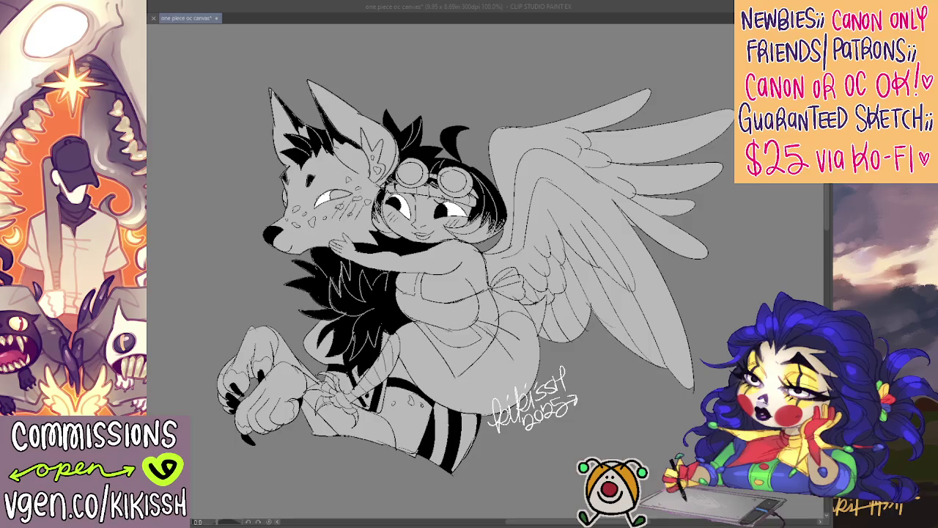
# - Try the fox-and-girl group mid-canvas, over the crow and higher, ending top-left at 27% zoom
pyautogui.scroll(-1, 704, 249)
pyautogui.scroll(-1, 703, 250)
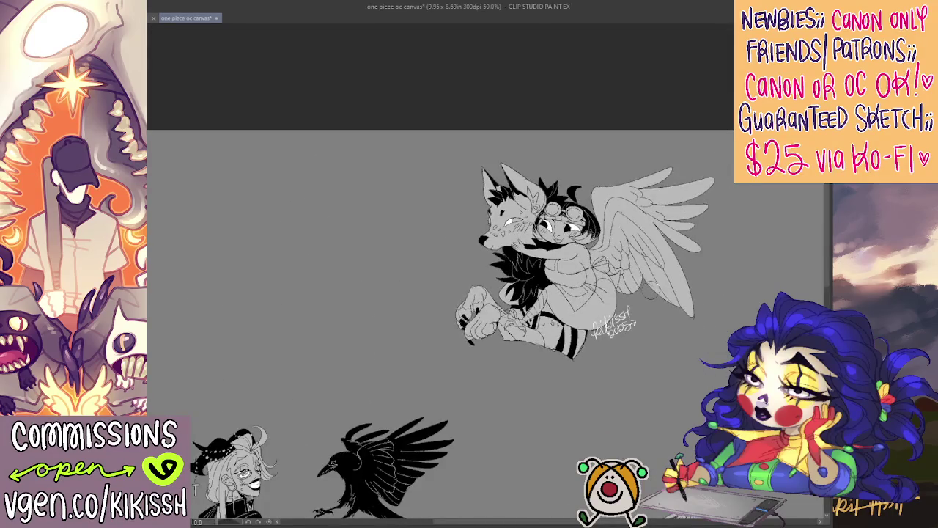
pyautogui.moveTo(230, 306); pyautogui.dragTo(105, 167)
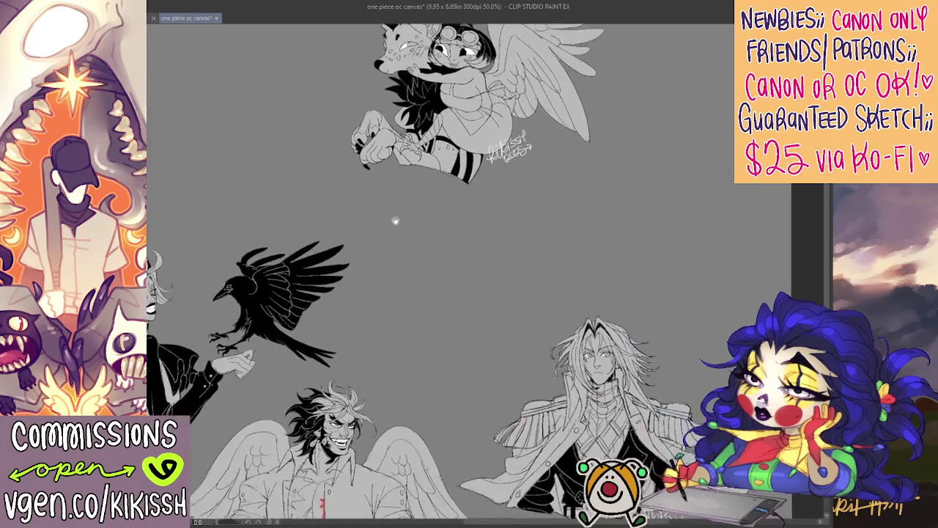
pyautogui.moveTo(460, 134)
pyautogui.mouseDown()
pyautogui.moveTo(453, 314)
pyautogui.moveTo(414, 244)
pyautogui.mouseUp()
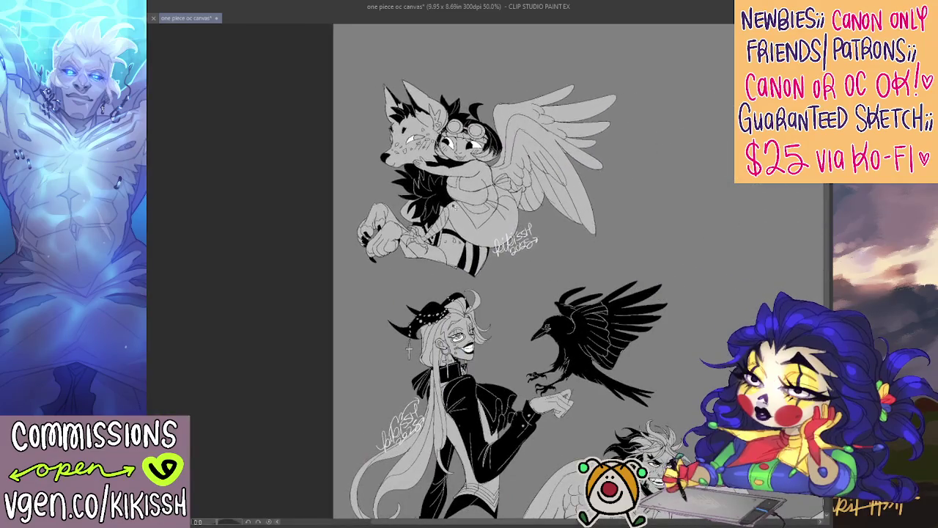
pyautogui.moveTo(525, 211)
pyautogui.mouseDown()
pyautogui.moveTo(664, 279)
pyautogui.moveTo(440, 198)
pyautogui.moveTo(433, 22)
pyautogui.mouseUp()
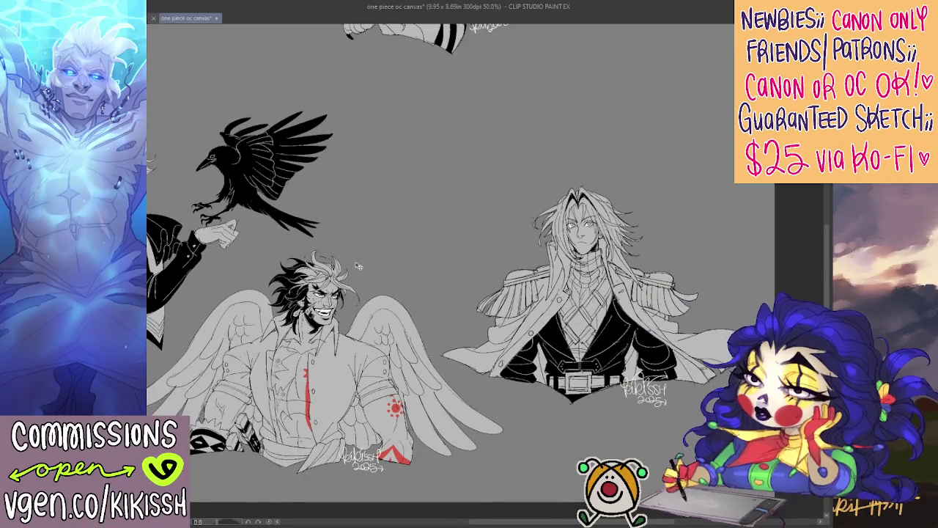
pyautogui.moveTo(440, 220)
pyautogui.mouseDown()
pyautogui.moveTo(565, 282)
pyautogui.moveTo(615, 293)
pyautogui.mouseUp()
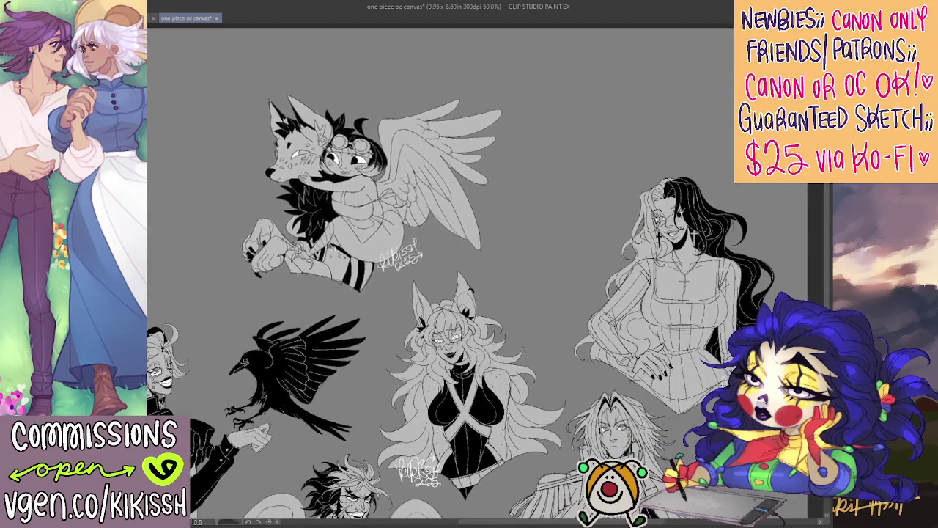
pyautogui.moveTo(484, 168)
pyautogui.mouseDown()
pyautogui.moveTo(483, 183)
pyautogui.moveTo(466, 168)
pyautogui.moveTo(424, 192)
pyautogui.moveTo(286, 207)
pyautogui.moveTo(253, 224)
pyautogui.mouseUp()
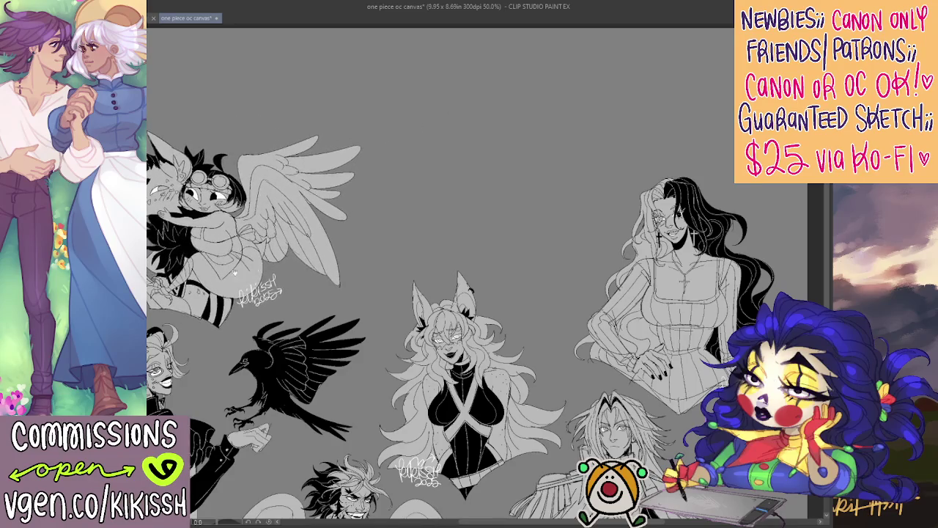
pyautogui.moveTo(192, 283)
pyautogui.mouseDown()
pyautogui.moveTo(464, 239)
pyautogui.moveTo(584, 199)
pyautogui.moveTo(529, 193)
pyautogui.moveTo(425, 227)
pyautogui.moveTo(412, 258)
pyautogui.mouseUp()
pyautogui.moveTo(461, 326); pyautogui.dragTo(443, 164)
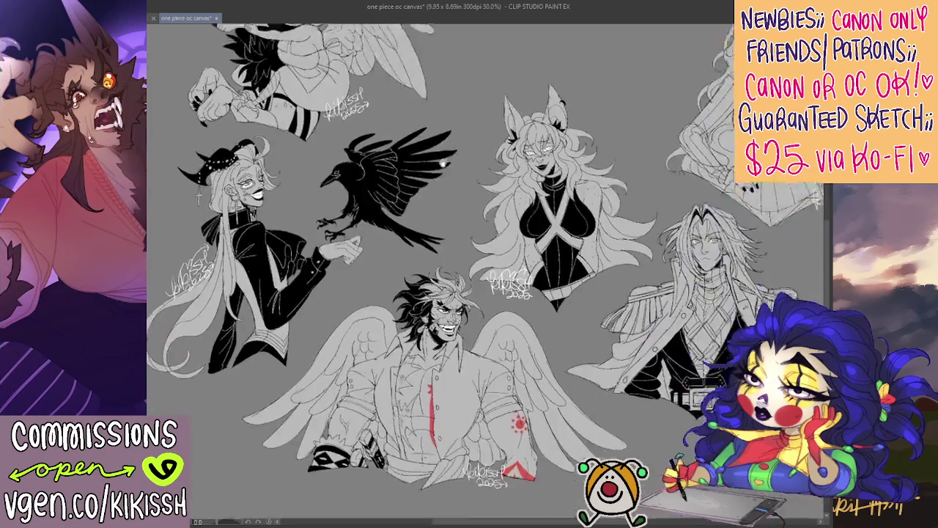
pyautogui.scroll(-3, 445, 159)
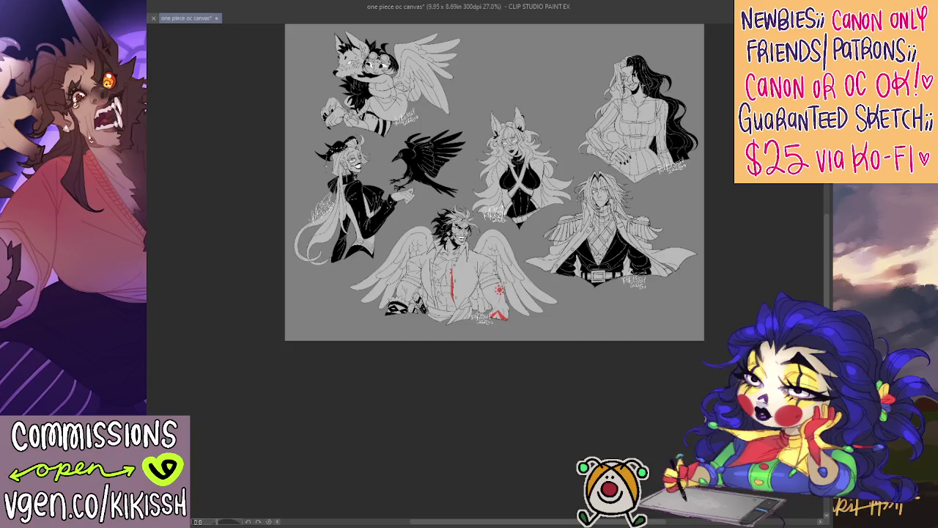
# - Extend the canvas downward, then move the fox-and-girl group into the bottom-right corner
pyautogui.hotkey('ctrl', 'alt', 's')
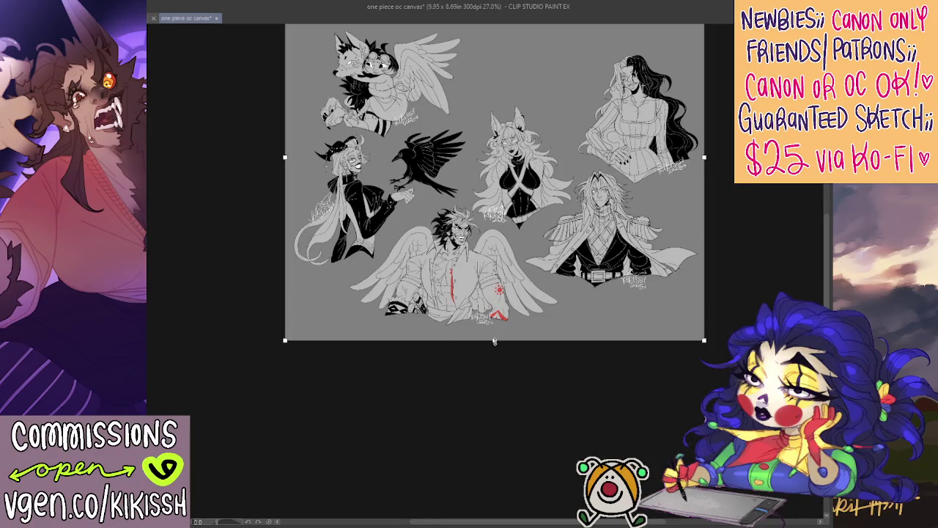
pyautogui.moveTo(498, 342); pyautogui.dragTo(495, 426)
pyautogui.press('Return')
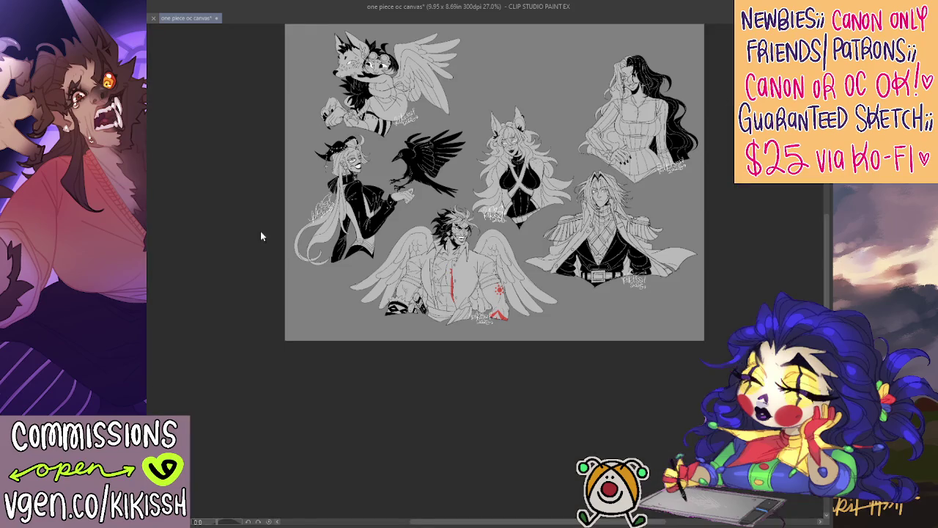
pyautogui.moveTo(367, 157)
pyautogui.mouseDown()
pyautogui.moveTo(579, 407)
pyautogui.moveTo(610, 391)
pyautogui.moveTo(607, 376)
pyautogui.mouseUp()
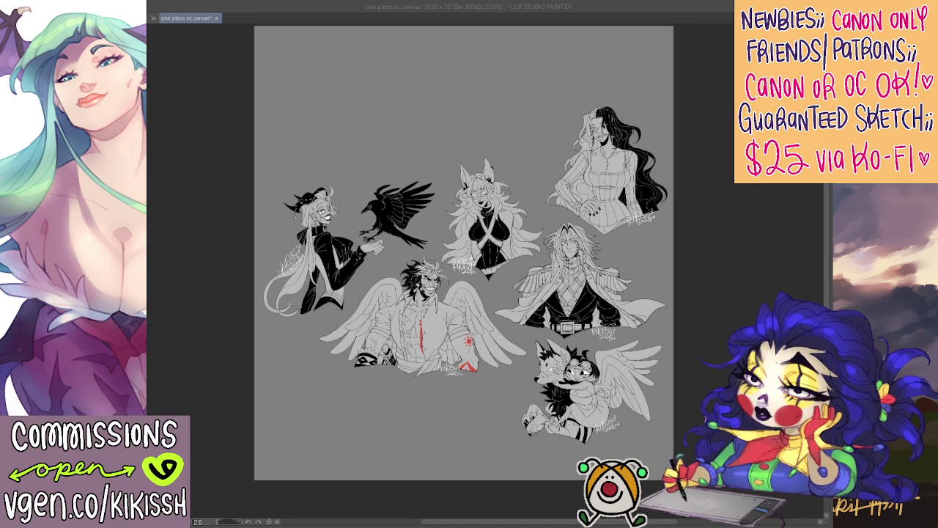
pyautogui.hotkey('alt', 'Tab')
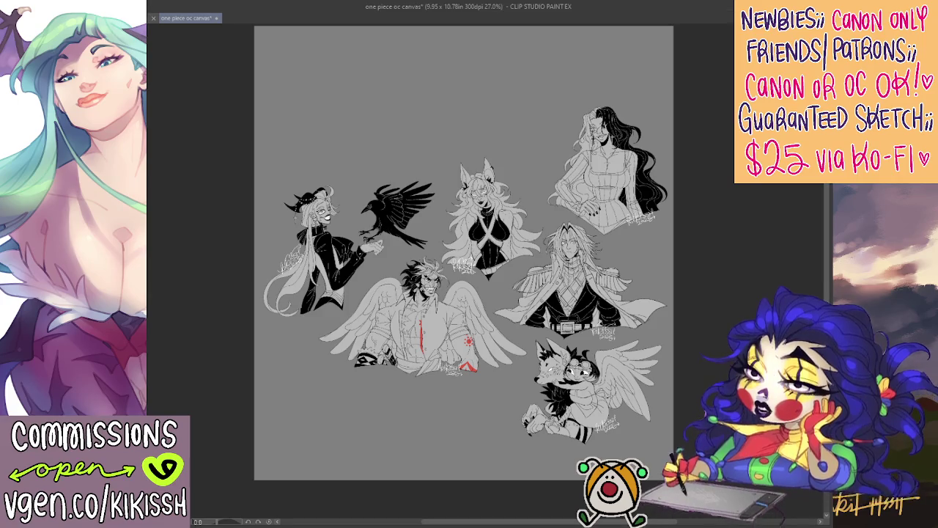
pyautogui.scroll(2, 497, 263)
pyautogui.scroll(1, 497, 263)
pyautogui.hotkey('ctrl', 'z')
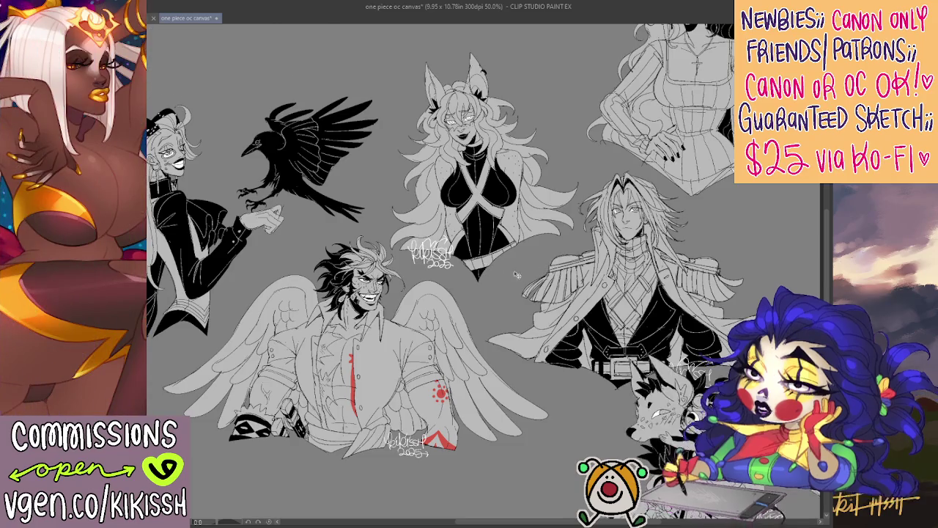
pyautogui.scroll(-5, 487, 269)
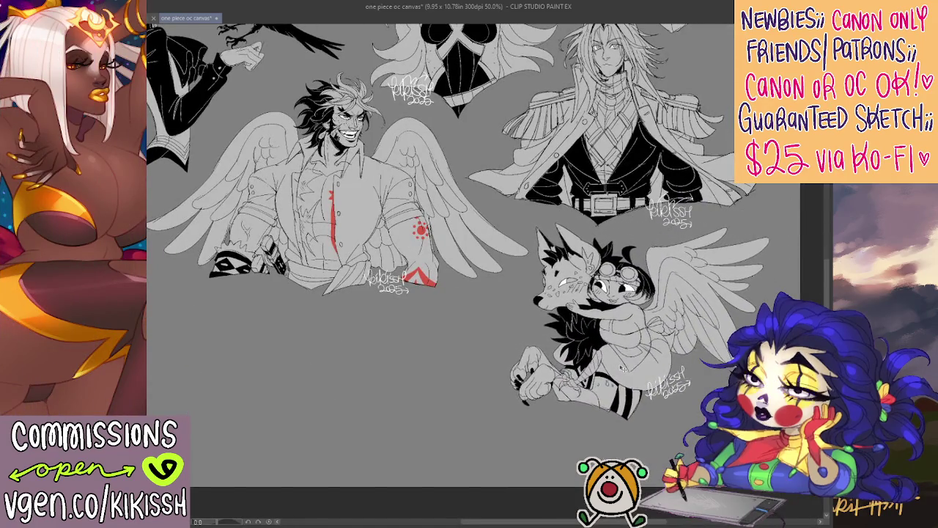
pyautogui.moveTo(481, 330); pyautogui.dragTo(580, 399)
pyautogui.scroll(1, 461, 279)
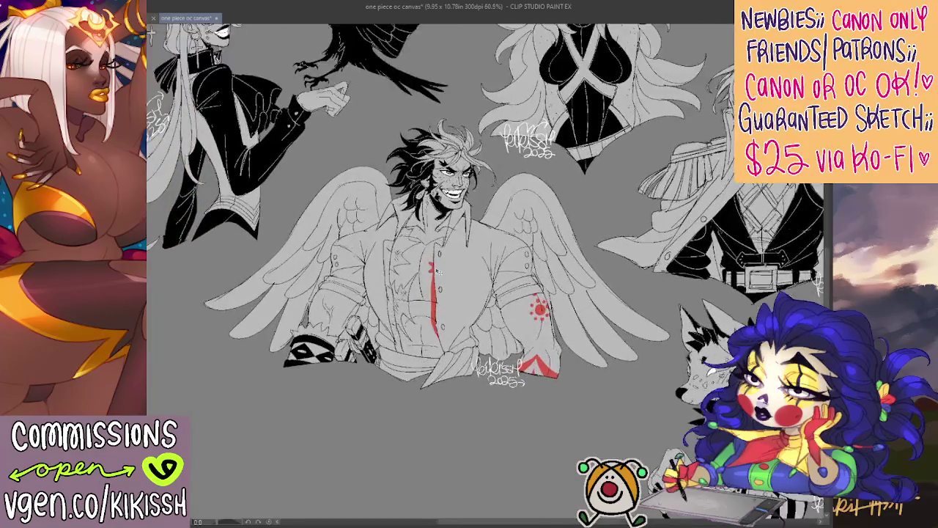
pyautogui.scroll(2, 461, 279)
pyautogui.scroll(1, 462, 279)
pyautogui.scroll(-1, 576, 277)
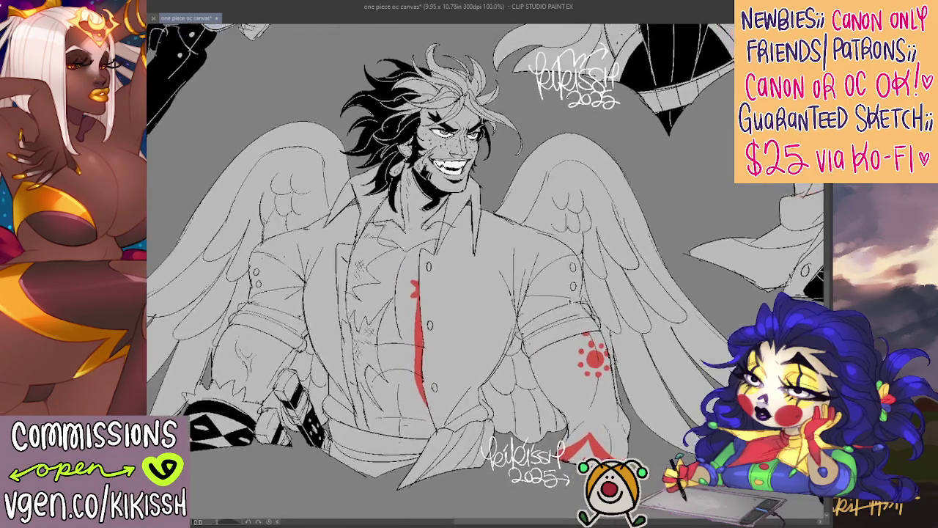
pyautogui.scroll(-1, 577, 277)
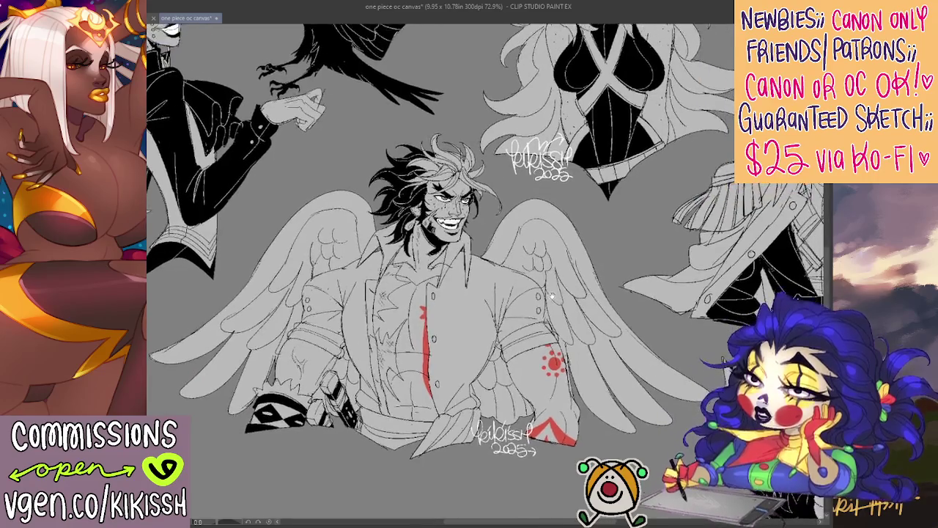
pyautogui.scroll(-1, 577, 278)
pyautogui.scroll(-1, 565, 293)
pyautogui.scroll(-2, 559, 306)
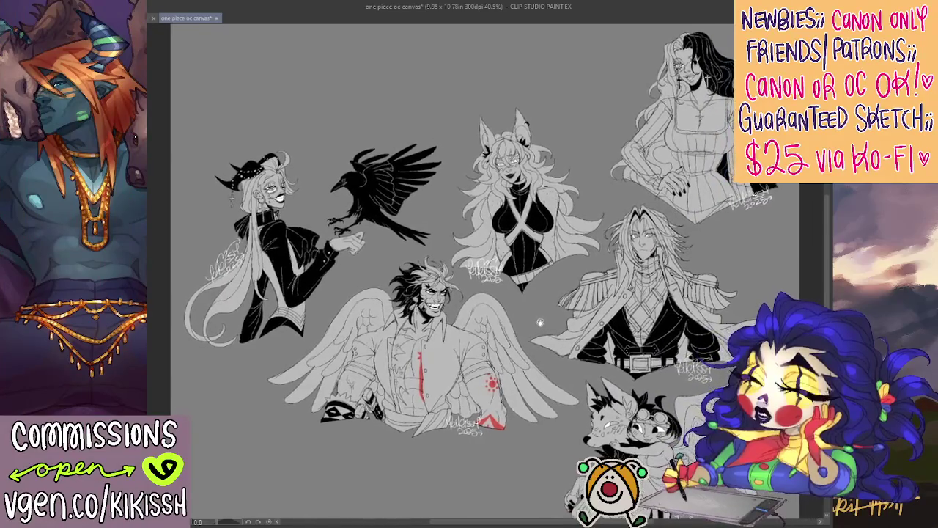
pyautogui.scroll(1, 527, 327)
pyautogui.scroll(2, 506, 328)
pyautogui.scroll(1, 484, 330)
pyautogui.scroll(1, 474, 328)
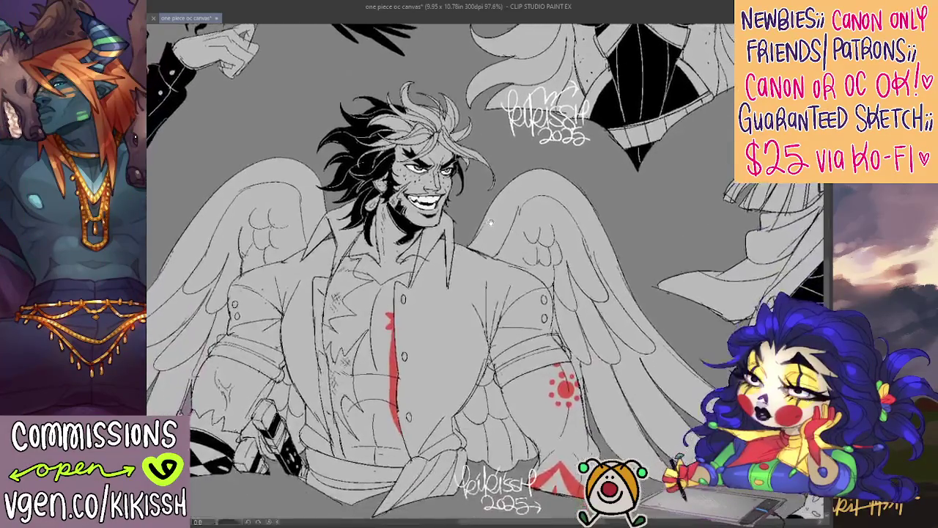
pyautogui.scroll(1, 474, 236)
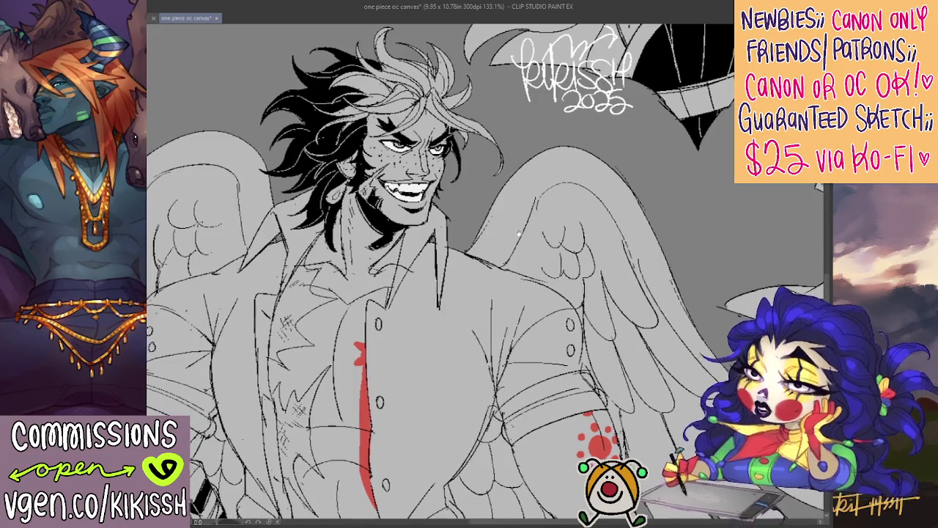
pyautogui.moveTo(473, 234); pyautogui.dragTo(478, 234)
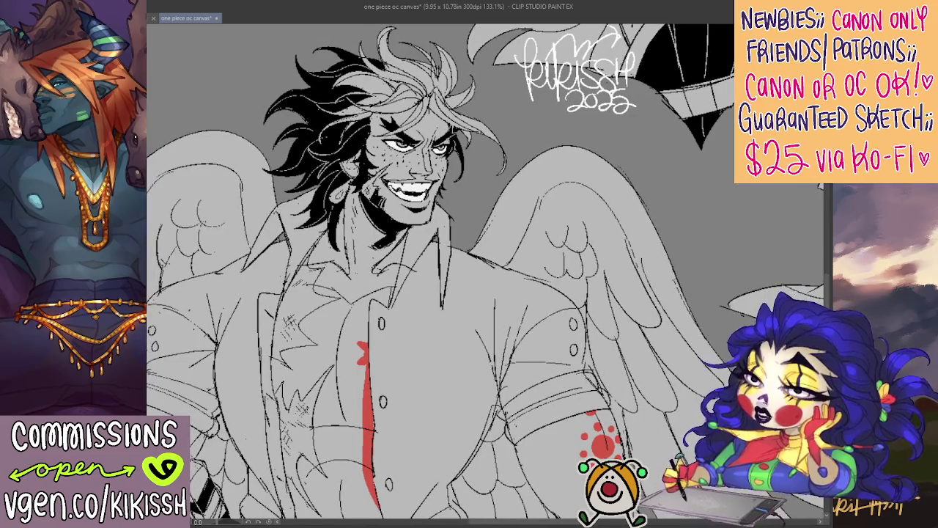
pyautogui.scroll(-3, 384, 300)
pyautogui.scroll(-2, 384, 300)
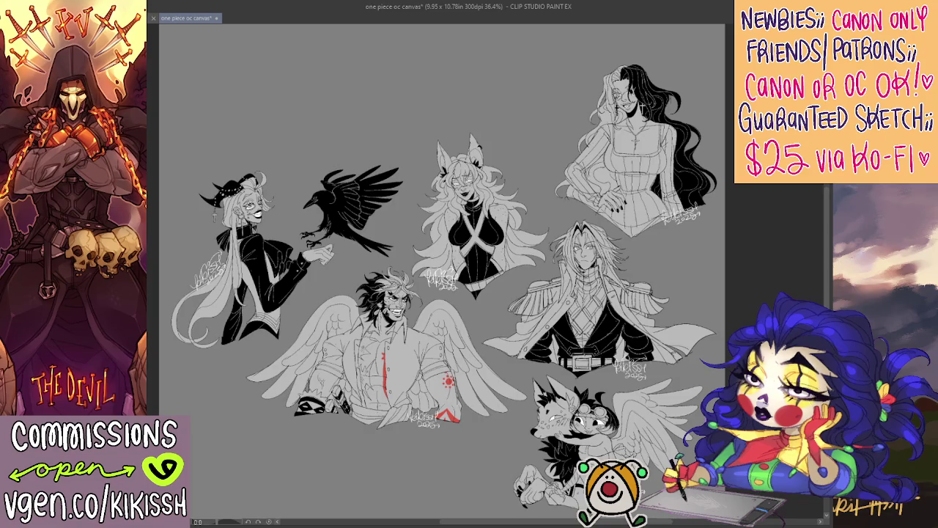
pyautogui.moveTo(702, 316); pyautogui.dragTo(739, 467)
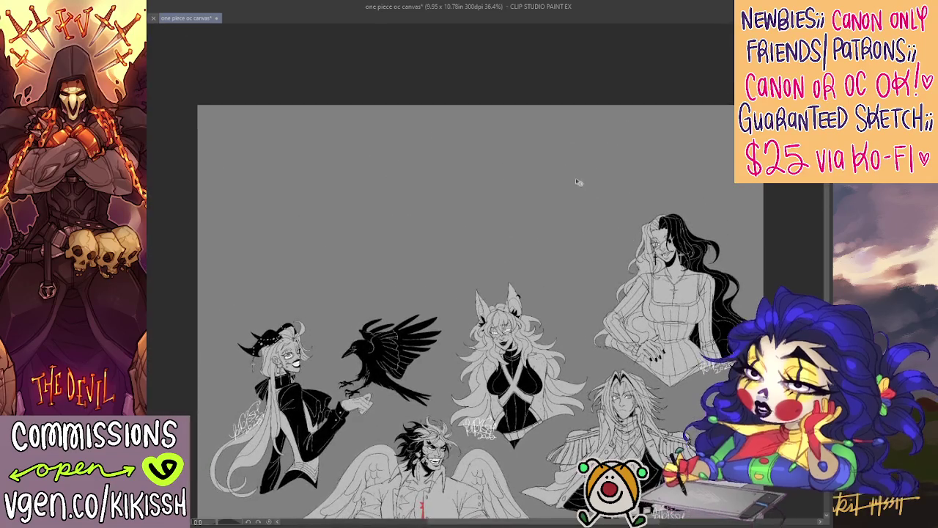
pyautogui.scroll(3, 561, 194)
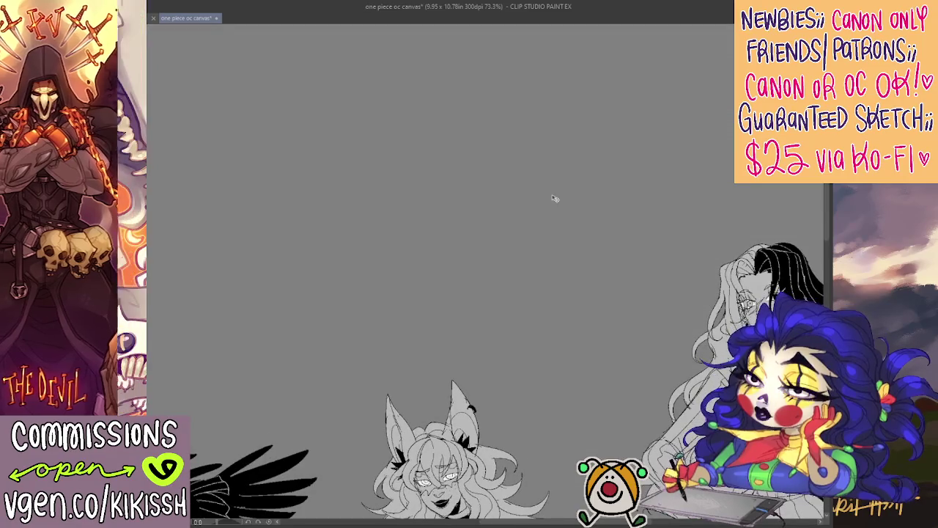
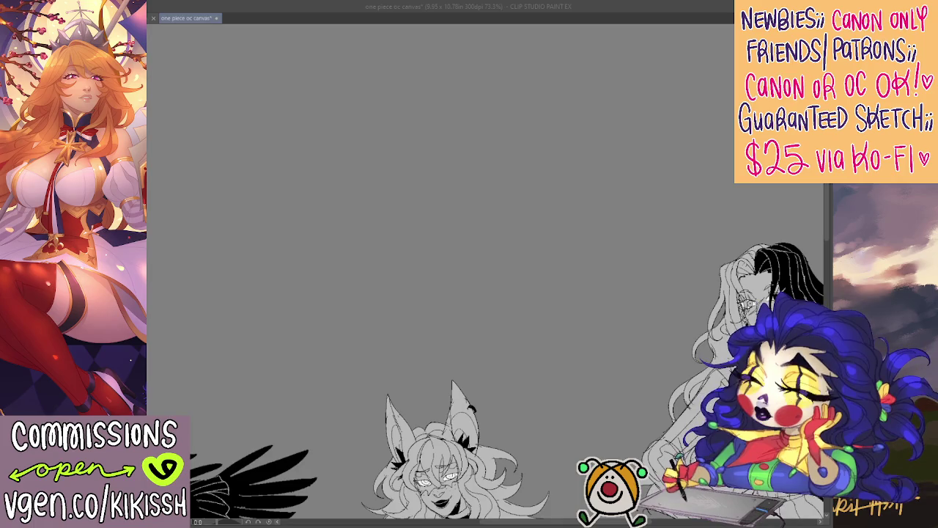
# - Back in Clip Studio Paint, rough in a head circle near the canvas top, redrawing it higher
pyautogui.hotkey('alt', 'Tab')
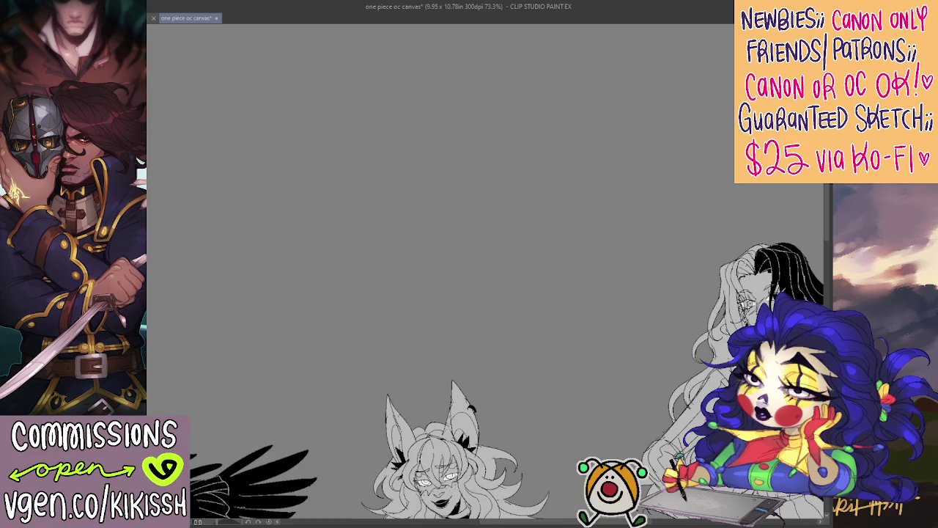
pyautogui.hotkey('alt', 'Tab')
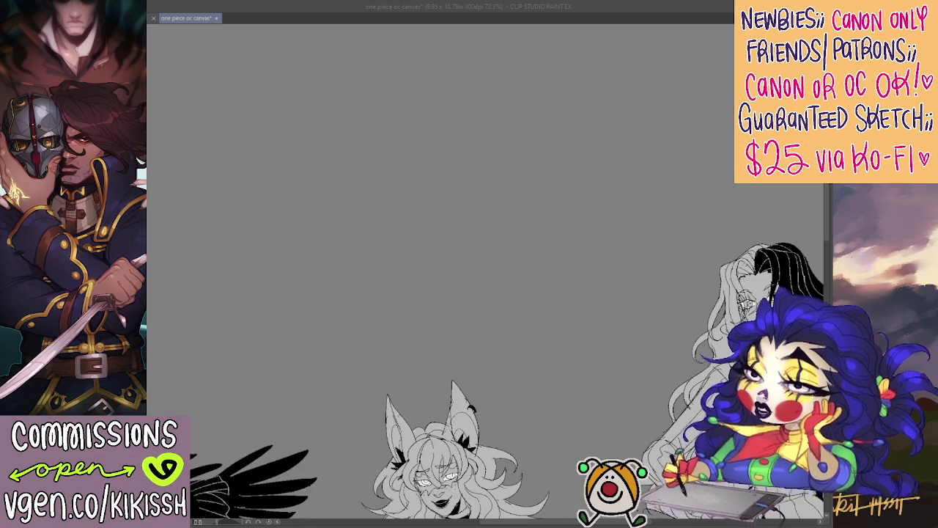
pyautogui.hotkey('alt', 'Tab')
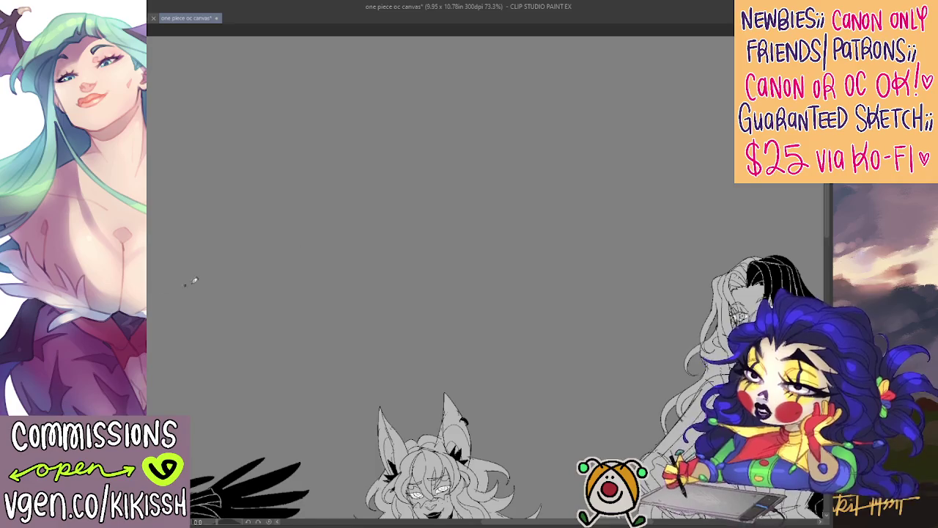
pyautogui.moveTo(573, 101)
pyautogui.mouseDown()
pyautogui.moveTo(530, 128)
pyautogui.moveTo(532, 117)
pyautogui.mouseUp()
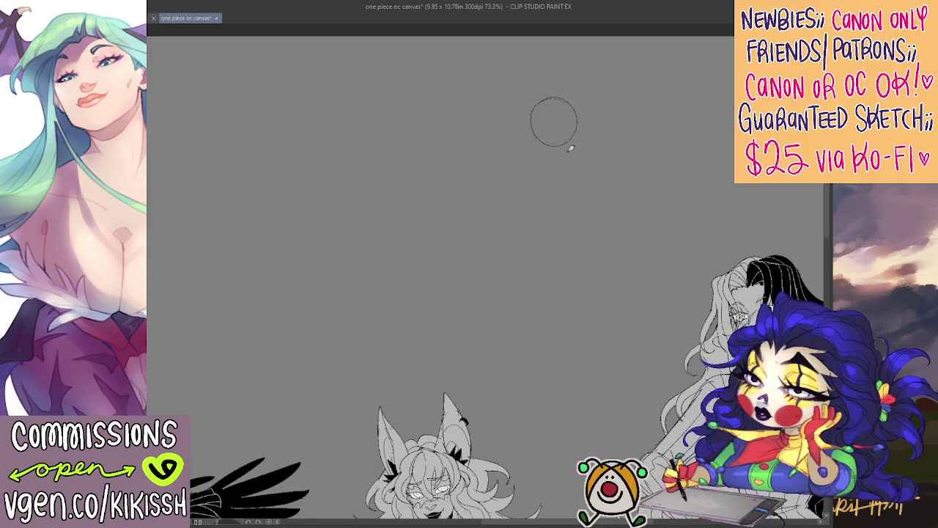
pyautogui.hotkey('ctrl', 'z')
pyautogui.scroll(2, 566, 168)
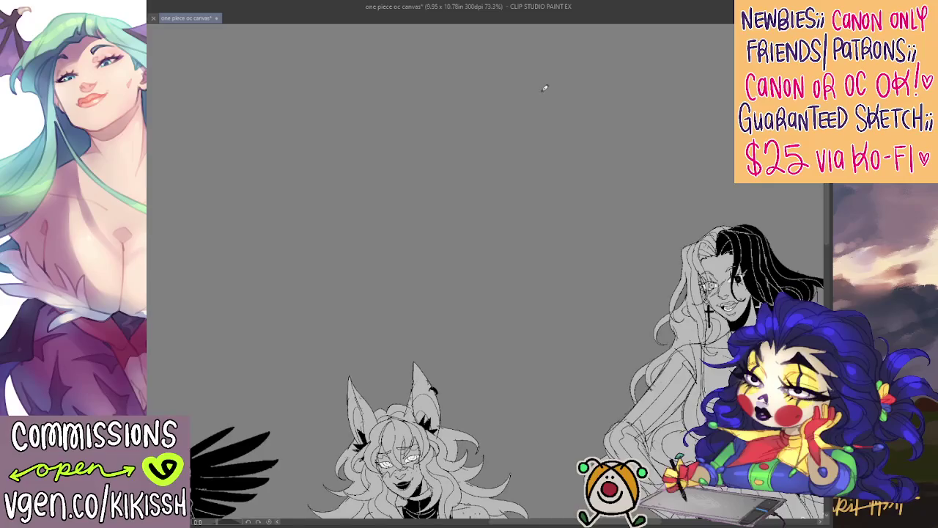
pyautogui.moveTo(544, 88)
pyautogui.mouseDown()
pyautogui.moveTo(570, 126)
pyautogui.moveTo(521, 114)
pyautogui.moveTo(562, 170)
pyautogui.mouseUp()
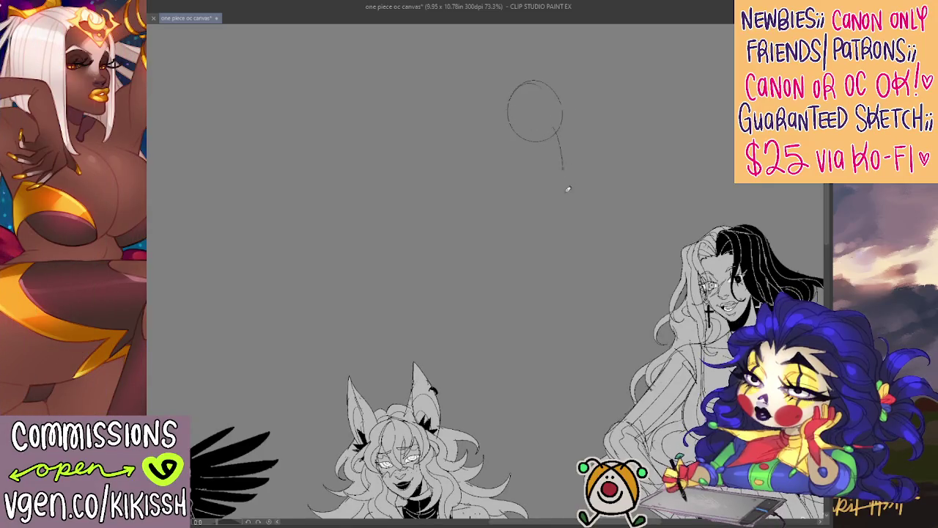
pyautogui.hotkey('ctrl', 'z')
pyautogui.hotkey('ctrl', 'z')
pyautogui.moveTo(556, 60); pyautogui.dragTo(551, 58)
# - Try neck and body curves, then settle a head circle near top centre without the jaw line
pyautogui.moveTo(571, 101)
pyautogui.mouseDown()
pyautogui.moveTo(572, 160)
pyautogui.moveTo(519, 221)
pyautogui.mouseUp()
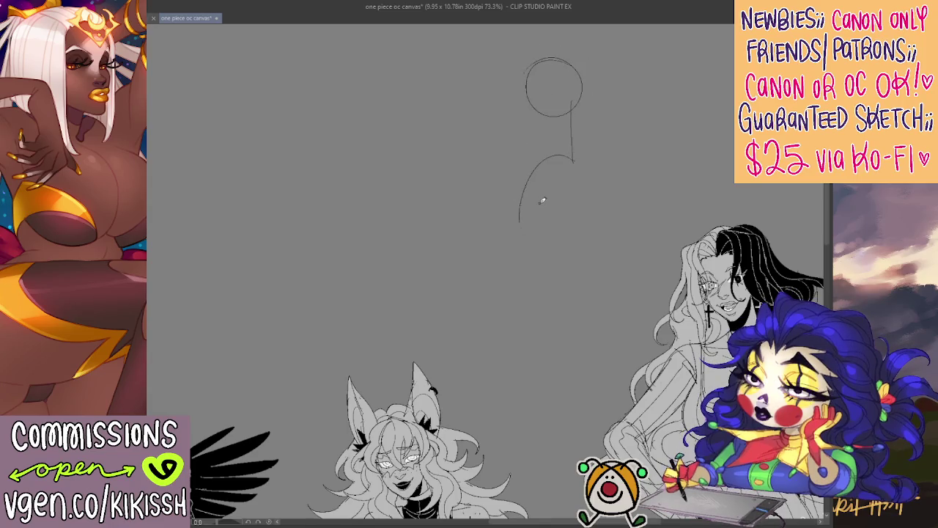
pyautogui.hotkey('ctrl', 'z')
pyautogui.moveTo(544, 176); pyautogui.dragTo(521, 253)
pyautogui.hotkey('ctrl', 'z')
pyautogui.hotkey('ctrl', 'z')
pyautogui.moveTo(504, 139); pyautogui.dragTo(494, 157)
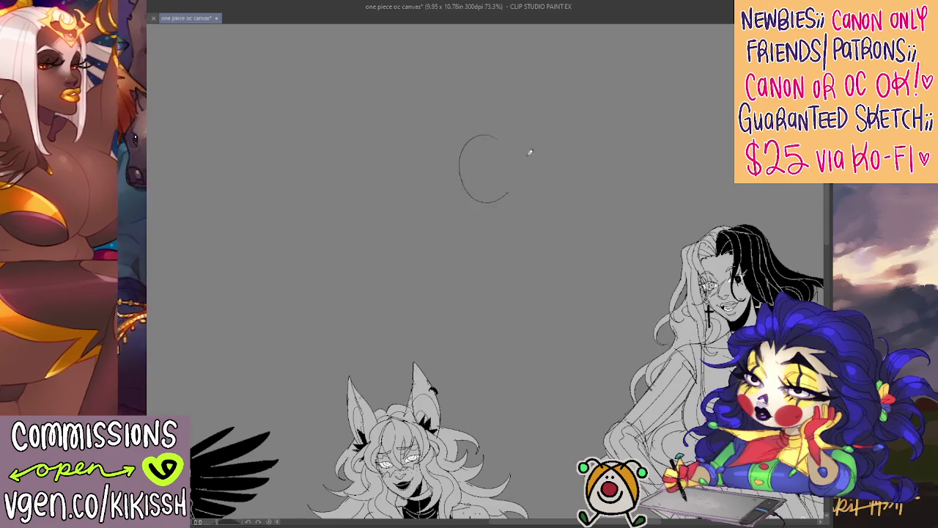
pyautogui.hotkey('ctrl', 'z')
pyautogui.moveTo(493, 125); pyautogui.dragTo(469, 138)
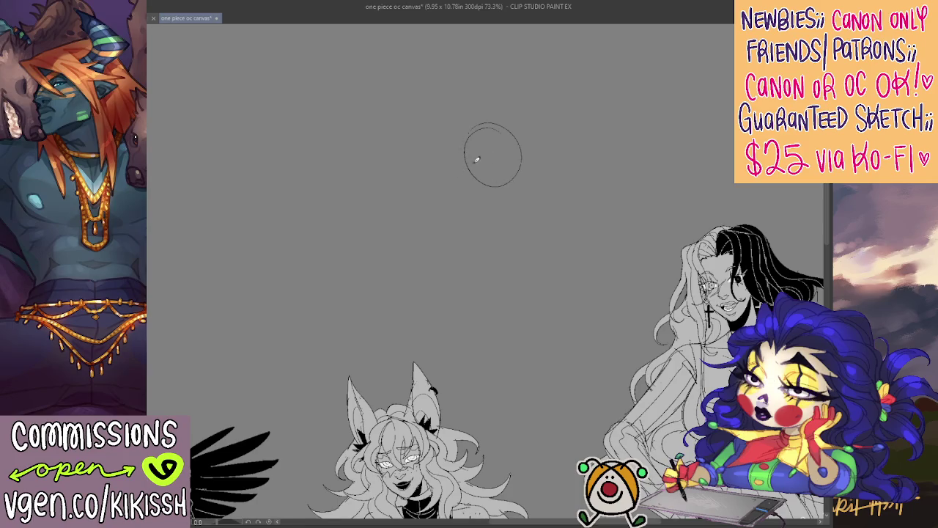
pyautogui.moveTo(465, 155); pyautogui.dragTo(491, 188)
pyautogui.hotkey('ctrl', 'z')
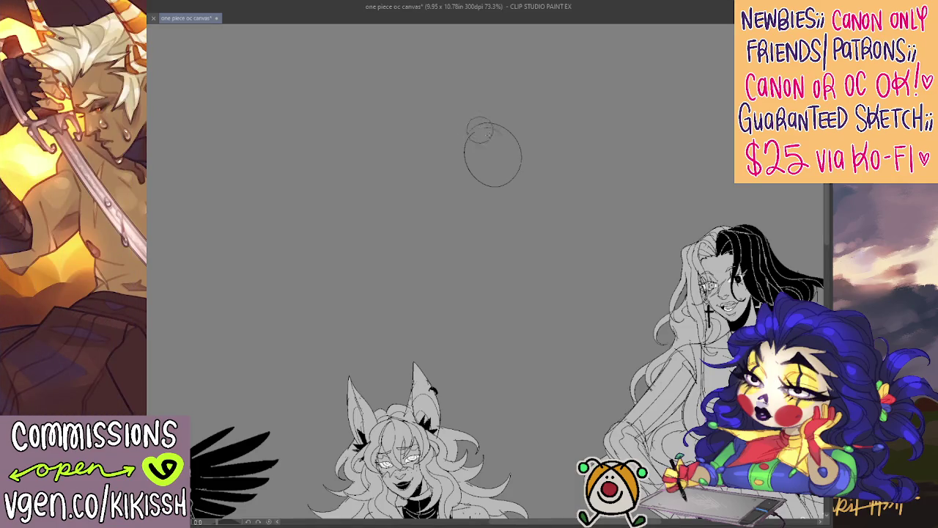
pyautogui.hotkey('ctrl', 'z')
# - Draw a second head circle overlapping the first and mark where the two faces meet
pyautogui.moveTo(456, 115)
pyautogui.mouseDown()
pyautogui.moveTo(434, 111)
pyautogui.moveTo(447, 106)
pyautogui.moveTo(507, 142)
pyautogui.mouseUp()
pyautogui.hotkey('ctrl', 'z')
pyautogui.moveTo(489, 88)
pyautogui.mouseDown()
pyautogui.moveTo(516, 157)
pyautogui.moveTo(475, 133)
pyautogui.moveTo(476, 157)
pyautogui.mouseUp()
pyautogui.moveTo(462, 103); pyautogui.dragTo(475, 157)
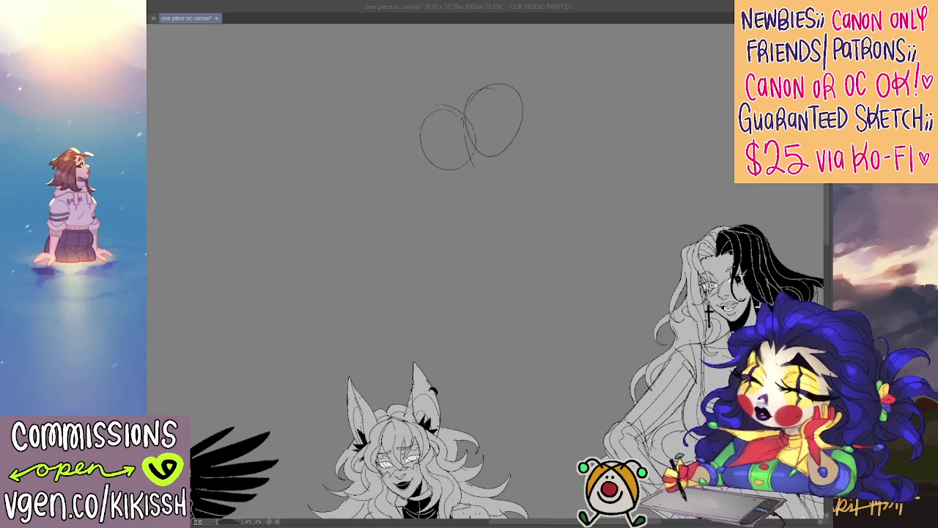
pyautogui.moveTo(473, 124); pyautogui.dragTo(475, 161)
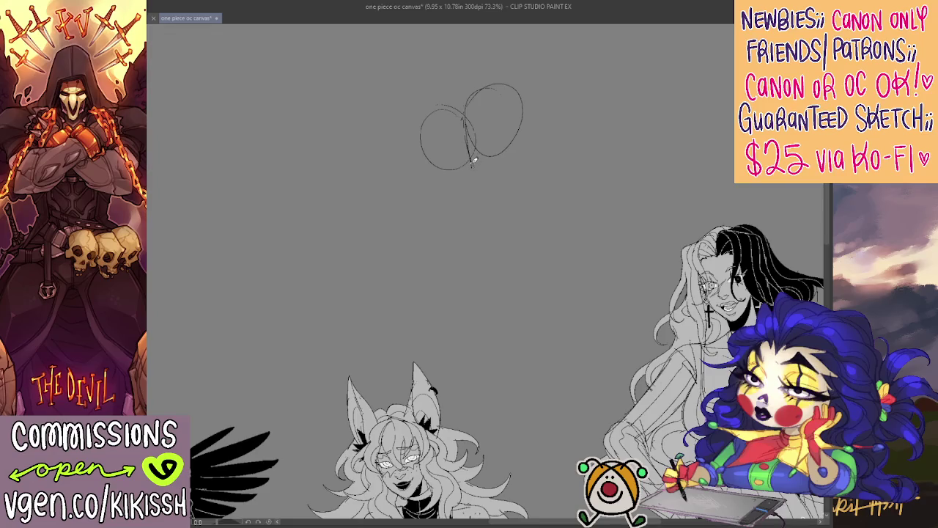
# - Add the right face's jaw line, close the left head's bottom, and sketch the meeting lips
pyautogui.moveTo(490, 176)
pyautogui.mouseDown()
pyautogui.moveTo(525, 153)
pyautogui.moveTo(529, 125)
pyautogui.moveTo(524, 151)
pyautogui.mouseUp()
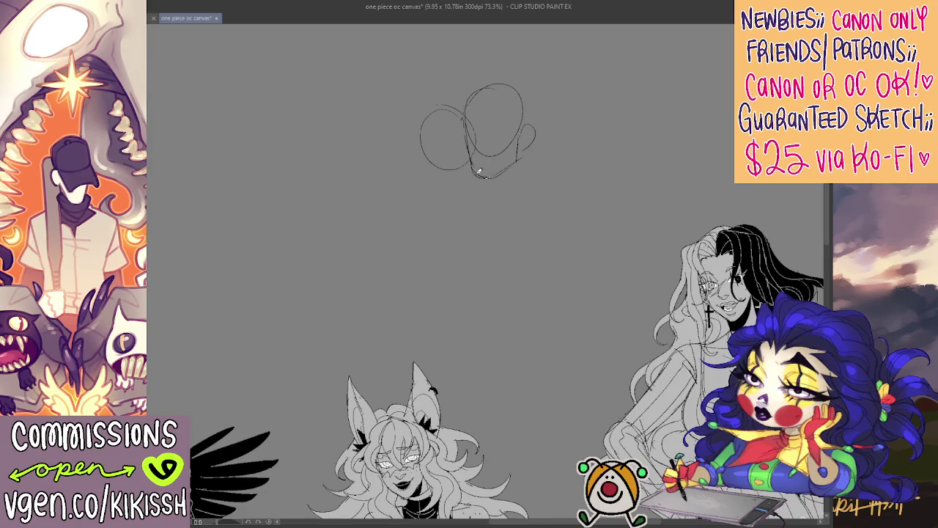
pyautogui.moveTo(425, 152); pyautogui.dragTo(446, 178)
pyautogui.moveTo(419, 139)
pyautogui.mouseDown()
pyautogui.moveTo(440, 178)
pyautogui.moveTo(462, 184)
pyautogui.mouseUp()
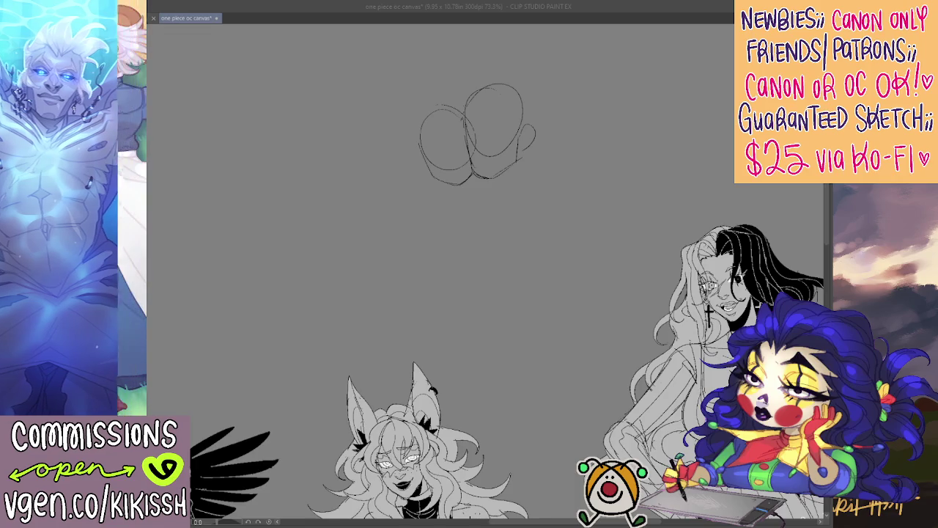
pyautogui.moveTo(484, 123)
pyautogui.mouseDown()
pyautogui.moveTo(472, 147)
pyautogui.moveTo(493, 163)
pyautogui.mouseUp()
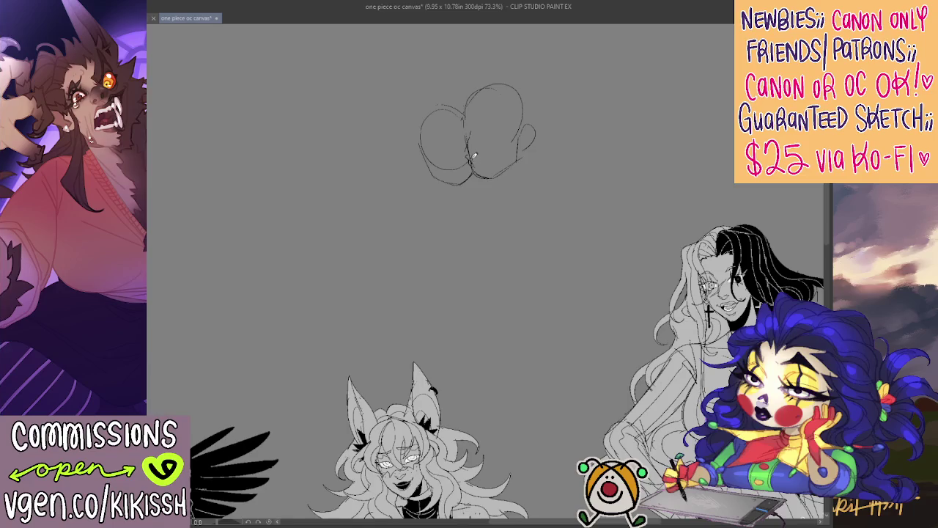
# - Pan the sketch left and draw the right face's closed eye and brow
pyautogui.moveTo(475, 152); pyautogui.dragTo(473, 157)
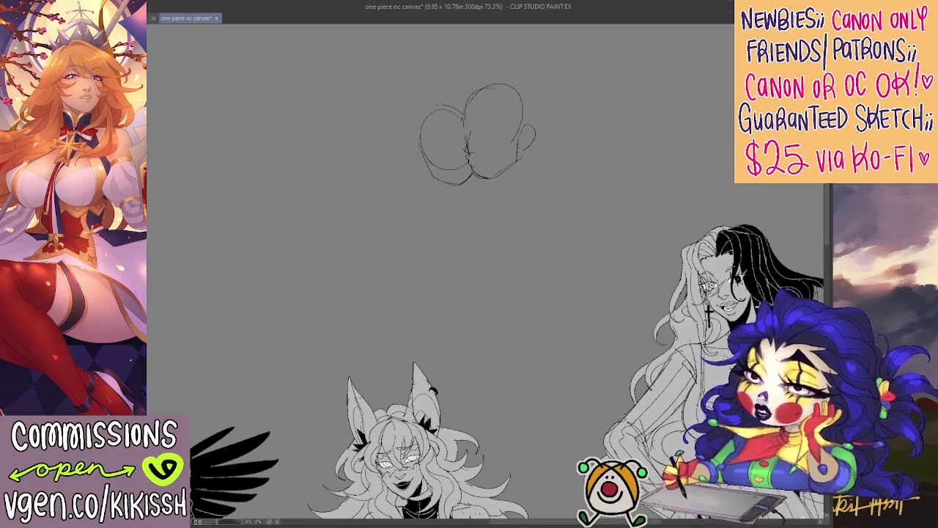
pyautogui.moveTo(540, 243); pyautogui.dragTo(470, 262)
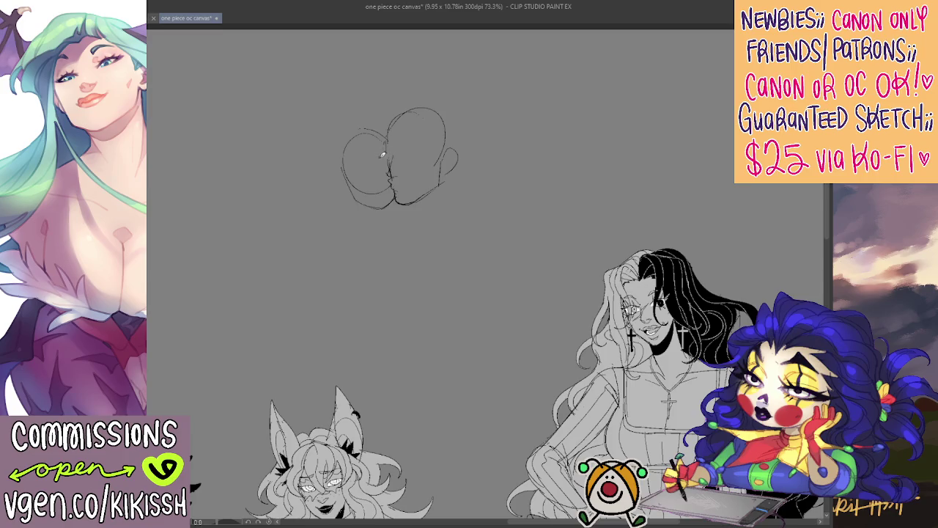
pyautogui.press('e')
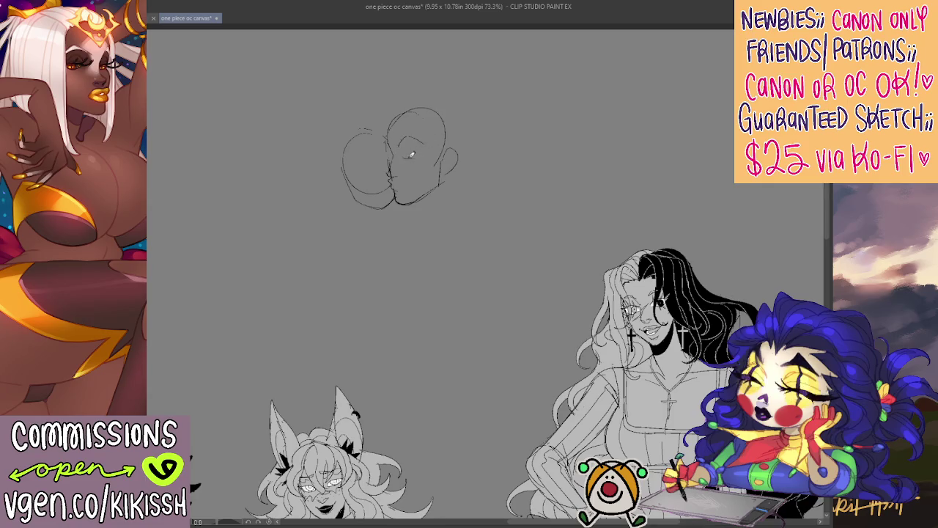
pyautogui.moveTo(400, 156); pyautogui.dragTo(423, 153)
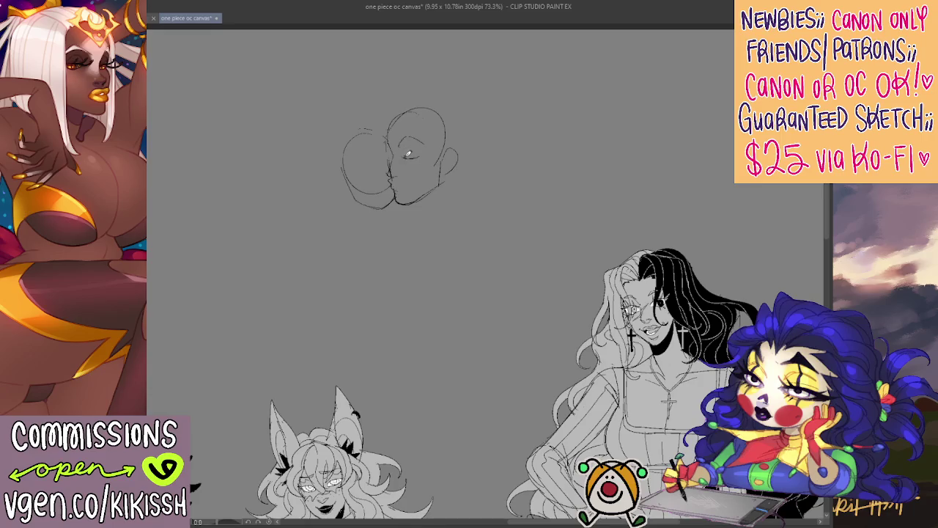
pyautogui.moveTo(403, 153); pyautogui.dragTo(420, 148)
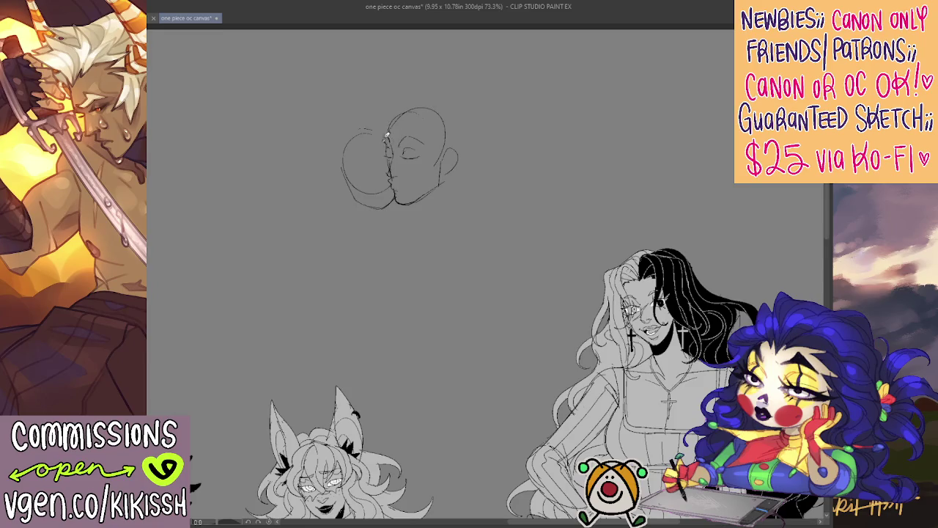
# - Trace the top and back of the right head, plus the shoulder and back-of-neck lines
pyautogui.moveTo(387, 135)
pyautogui.mouseDown()
pyautogui.moveTo(393, 121)
pyautogui.moveTo(448, 110)
pyautogui.moveTo(438, 109)
pyautogui.moveTo(463, 151)
pyautogui.mouseUp()
pyautogui.moveTo(430, 198); pyautogui.dragTo(463, 211)
pyautogui.moveTo(456, 163); pyautogui.dragTo(469, 176)
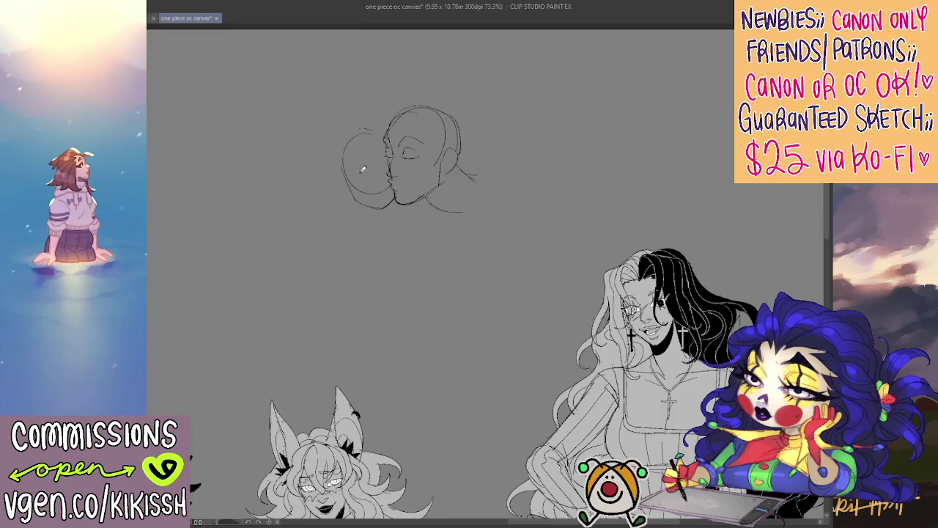
# - Erase the old left circle and redraw the left head with a new, larger curve
pyautogui.press('e')
pyautogui.moveTo(355, 135); pyautogui.dragTo(372, 166)
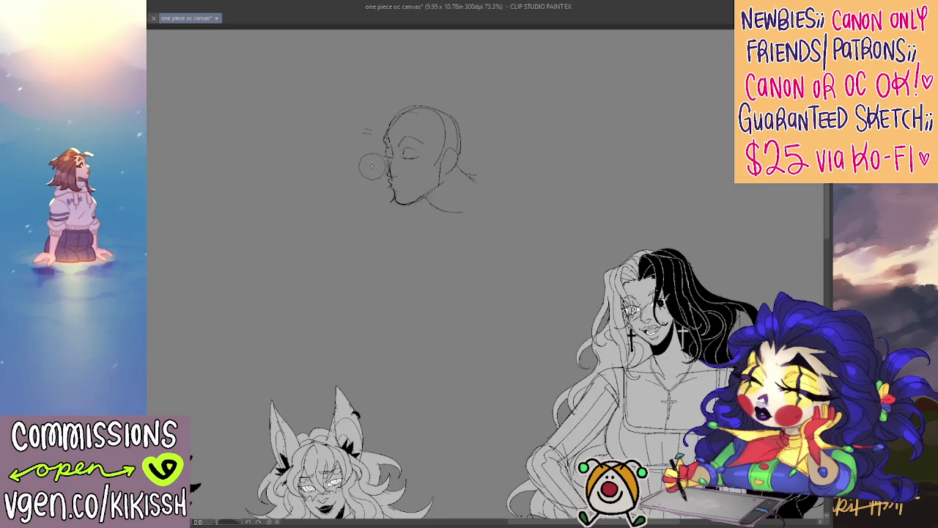
pyautogui.press('p')
pyautogui.moveTo(379, 133)
pyautogui.mouseDown()
pyautogui.moveTo(361, 192)
pyautogui.moveTo(351, 192)
pyautogui.moveTo(365, 205)
pyautogui.moveTo(393, 197)
pyautogui.moveTo(389, 206)
pyautogui.mouseUp()
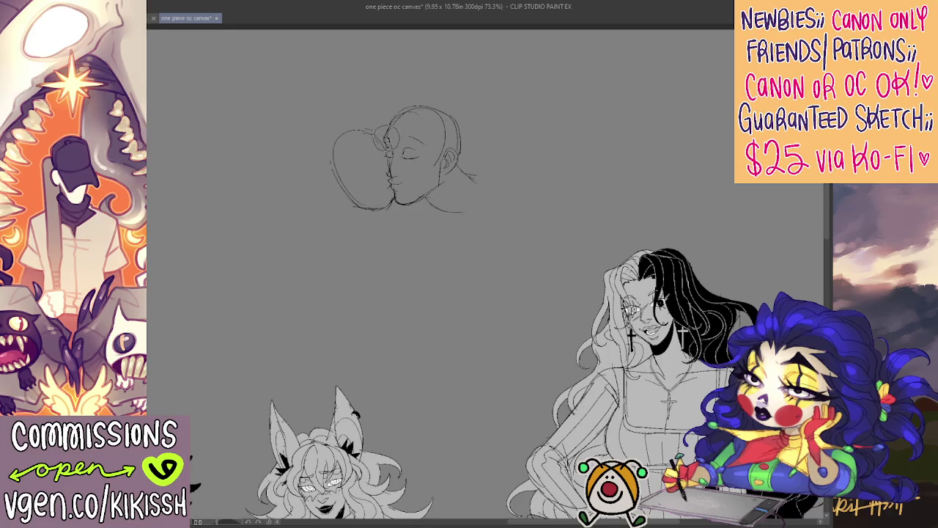
# - Discard trial strokes by the face and forehead, then refine the top and back of the man's head
pyautogui.moveTo(390, 131)
pyautogui.mouseDown()
pyautogui.moveTo(377, 134)
pyautogui.moveTo(389, 144)
pyautogui.mouseUp()
pyautogui.hotkey('ctrl', 'z')
pyautogui.moveTo(389, 135); pyautogui.dragTo(396, 121)
pyautogui.hotkey('ctrl', 'z')
pyautogui.hotkey('ctrl', 'z')
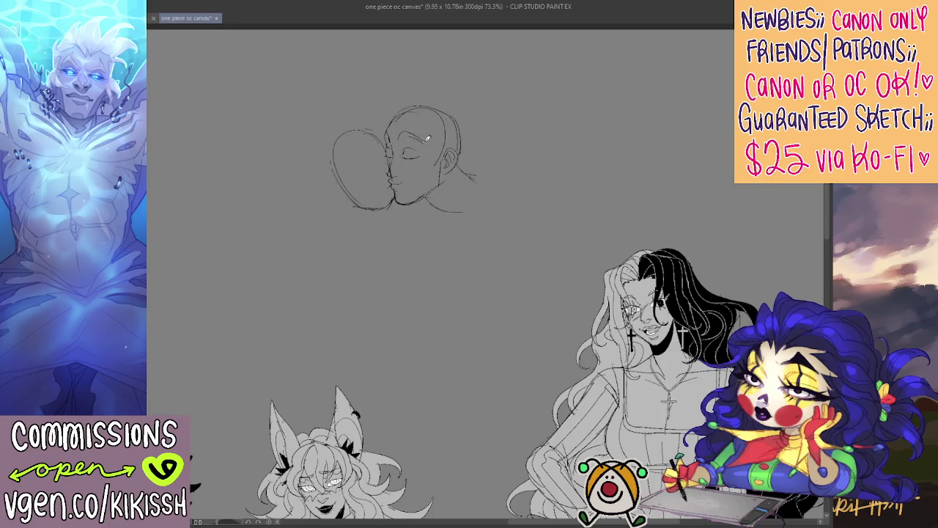
pyautogui.moveTo(479, 137); pyautogui.dragTo(488, 129)
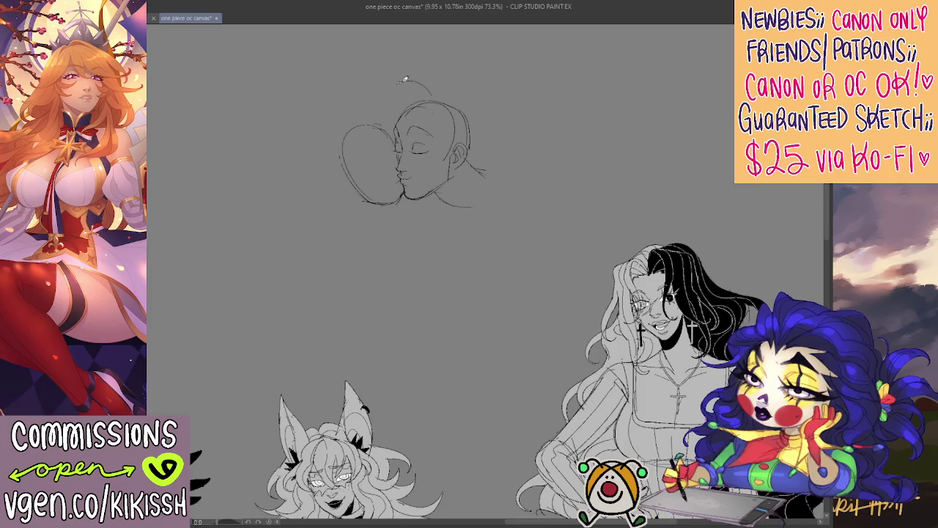
pyautogui.moveTo(397, 86); pyautogui.dragTo(431, 95)
pyautogui.hotkey('ctrl', 'z')
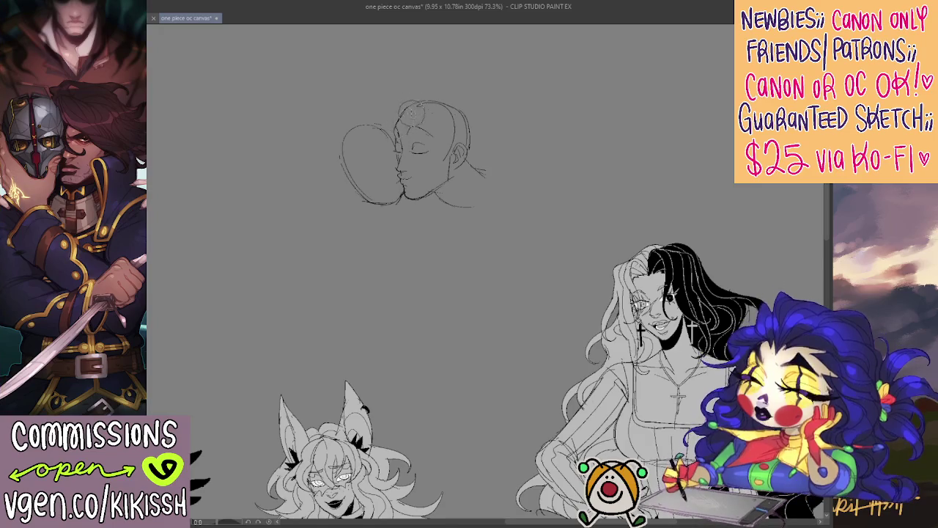
pyautogui.moveTo(433, 103)
pyautogui.mouseDown()
pyautogui.moveTo(453, 131)
pyautogui.moveTo(455, 161)
pyautogui.moveTo(469, 161)
pyautogui.moveTo(455, 160)
pyautogui.mouseUp()
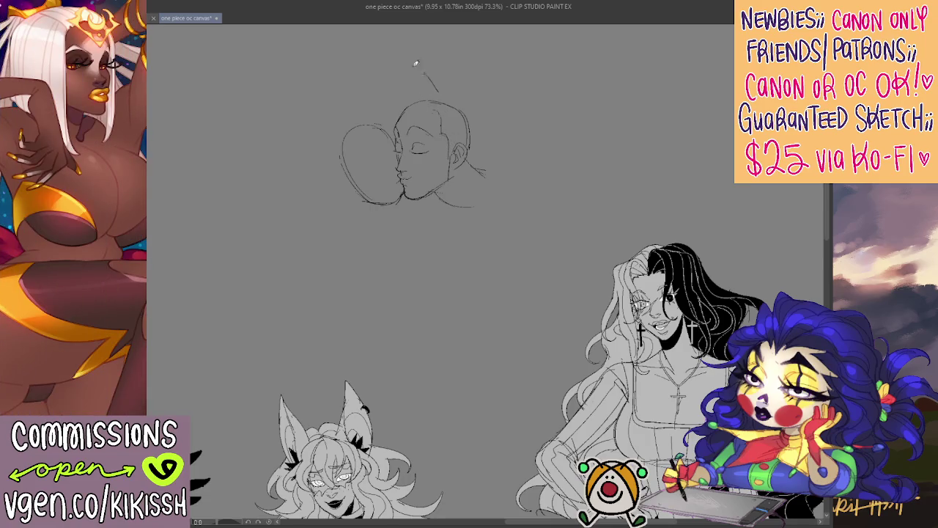
# - Sketch the man's hair: top strokes, right-side hair, a pointed tuft and a curved left stroke
pyautogui.moveTo(404, 72)
pyautogui.mouseDown()
pyautogui.moveTo(437, 91)
pyautogui.moveTo(415, 79)
pyautogui.moveTo(411, 94)
pyautogui.moveTo(380, 91)
pyautogui.moveTo(435, 92)
pyautogui.mouseUp()
pyautogui.hotkey('ctrl', 'z')
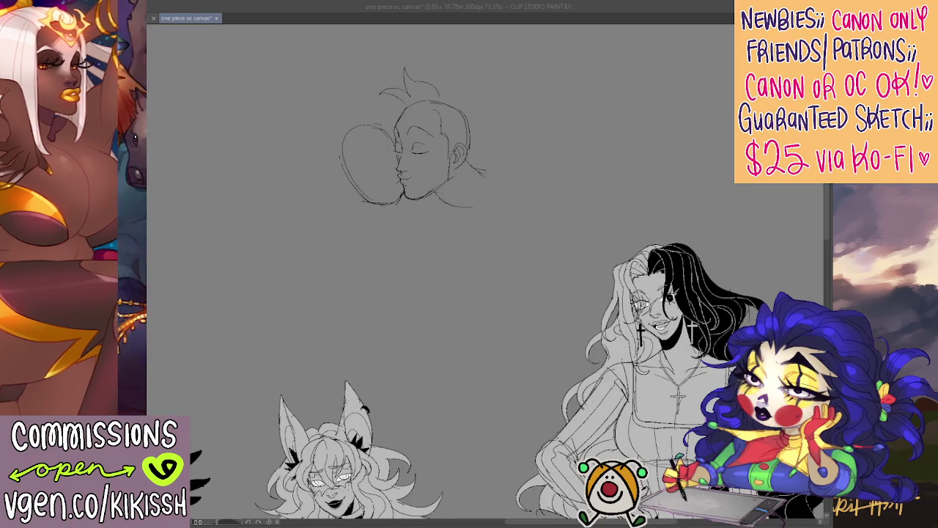
pyautogui.press('Delete')
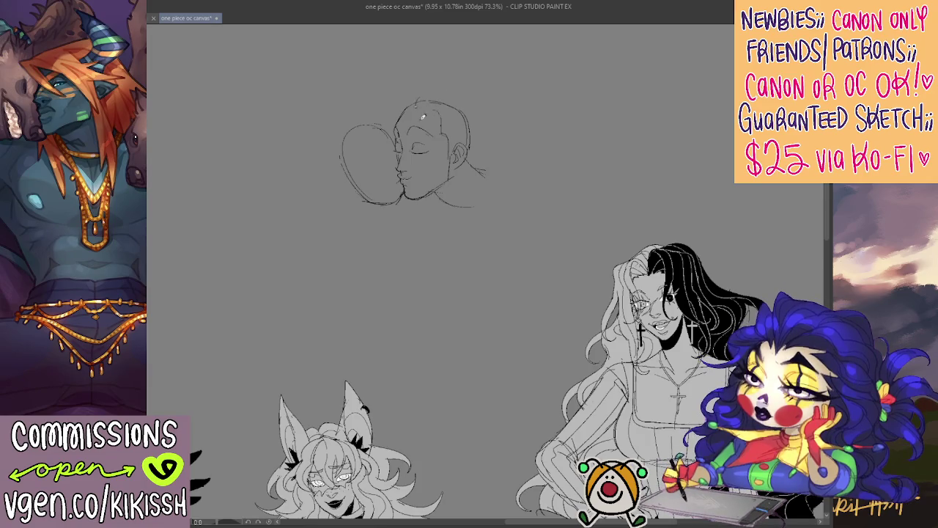
pyautogui.moveTo(411, 100)
pyautogui.mouseDown()
pyautogui.moveTo(414, 110)
pyautogui.moveTo(433, 106)
pyautogui.mouseUp()
pyautogui.moveTo(436, 100)
pyautogui.mouseDown()
pyautogui.moveTo(460, 127)
pyautogui.moveTo(450, 73)
pyautogui.moveTo(431, 86)
pyautogui.mouseUp()
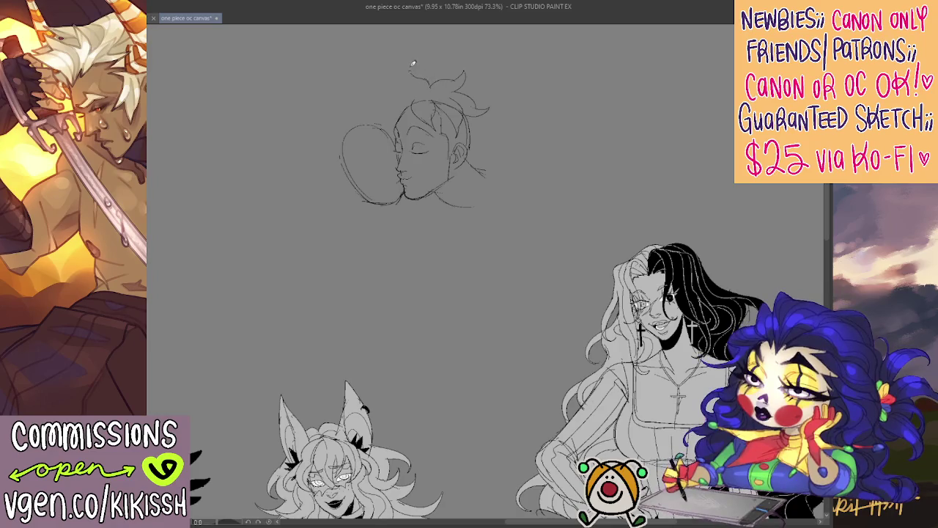
pyautogui.moveTo(408, 69); pyautogui.dragTo(419, 91)
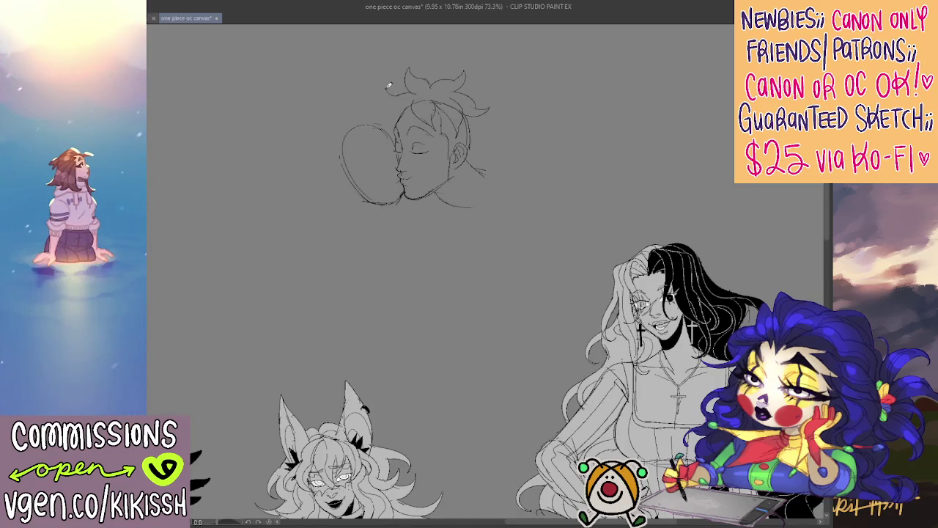
pyautogui.moveTo(385, 92); pyautogui.dragTo(409, 104)
# - Draw and rework the man's ear and the hair lines beside his face
pyautogui.scroll(-1, 531, 125)
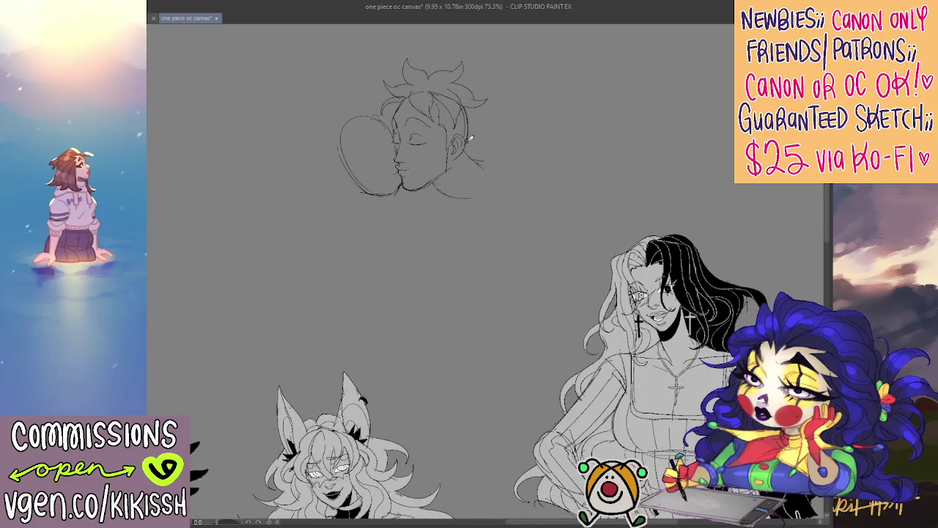
pyautogui.moveTo(470, 130)
pyautogui.mouseDown()
pyautogui.moveTo(467, 117)
pyautogui.moveTo(476, 132)
pyautogui.moveTo(469, 138)
pyautogui.mouseUp()
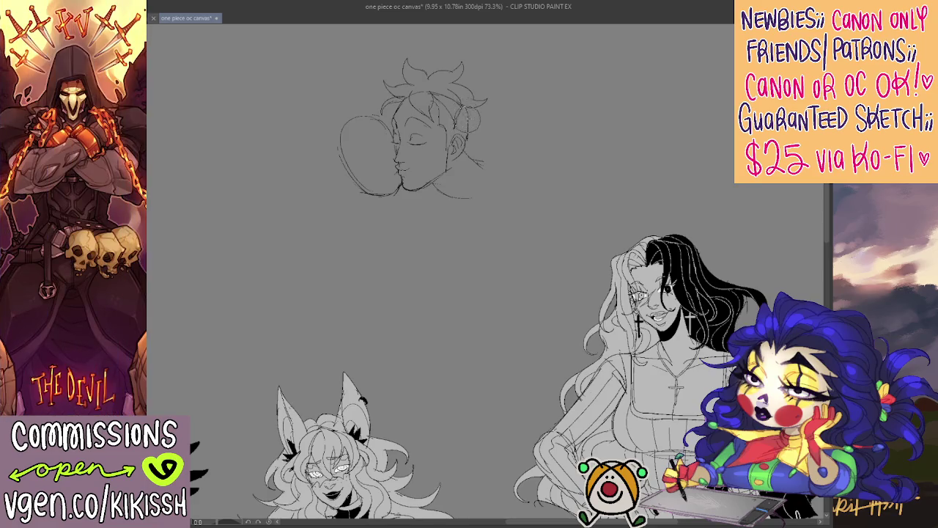
pyautogui.moveTo(461, 106)
pyautogui.mouseDown()
pyautogui.moveTo(480, 146)
pyautogui.moveTo(470, 115)
pyautogui.moveTo(472, 126)
pyautogui.mouseUp()
pyautogui.moveTo(460, 157)
pyautogui.mouseDown()
pyautogui.moveTo(480, 141)
pyautogui.moveTo(477, 121)
pyautogui.mouseUp()
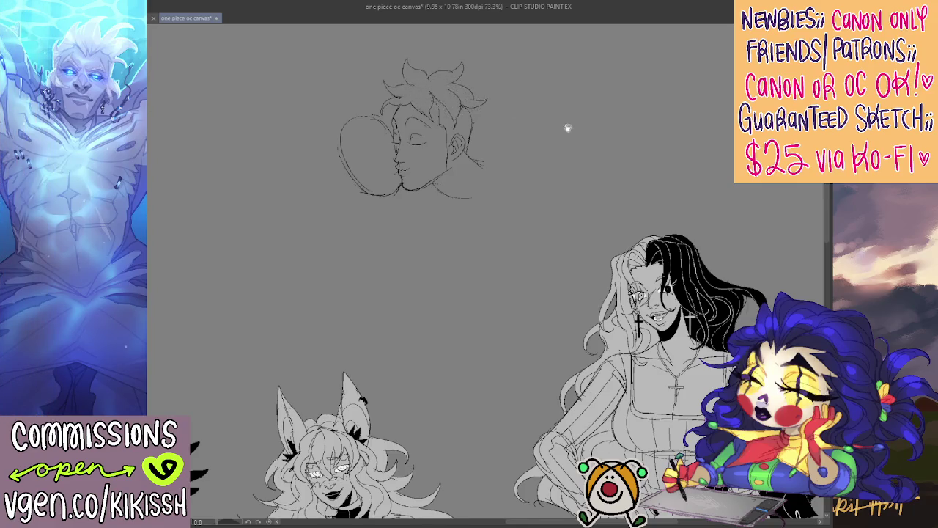
pyautogui.moveTo(568, 127); pyautogui.dragTo(582, 122)
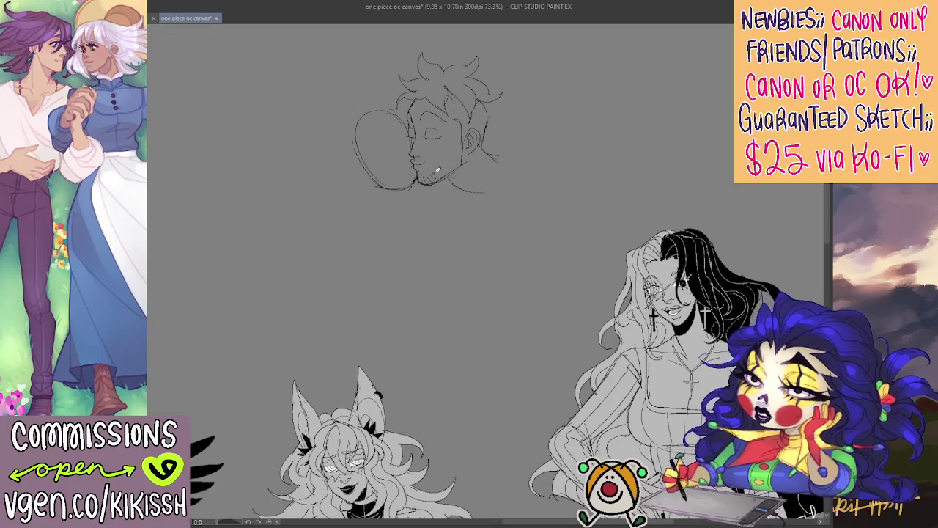
# - Add stubble marks around the man's chin and jaw, removing the extra ear strokes
pyautogui.moveTo(431, 174); pyautogui.dragTo(443, 169)
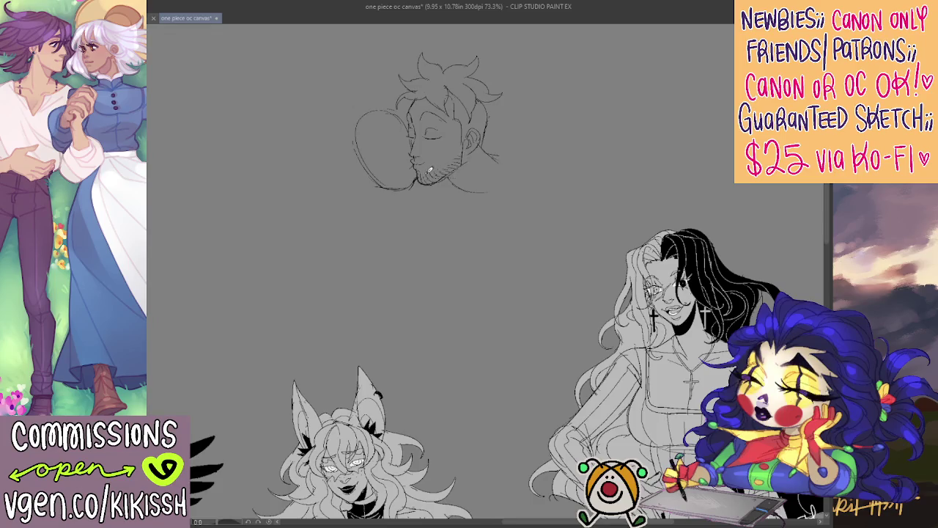
pyautogui.moveTo(440, 176)
pyautogui.mouseDown()
pyautogui.moveTo(415, 183)
pyautogui.moveTo(407, 165)
pyautogui.moveTo(411, 181)
pyautogui.moveTo(437, 172)
pyautogui.mouseUp()
pyautogui.moveTo(463, 139); pyautogui.dragTo(451, 170)
pyautogui.hotkey('ctrl', 'z')
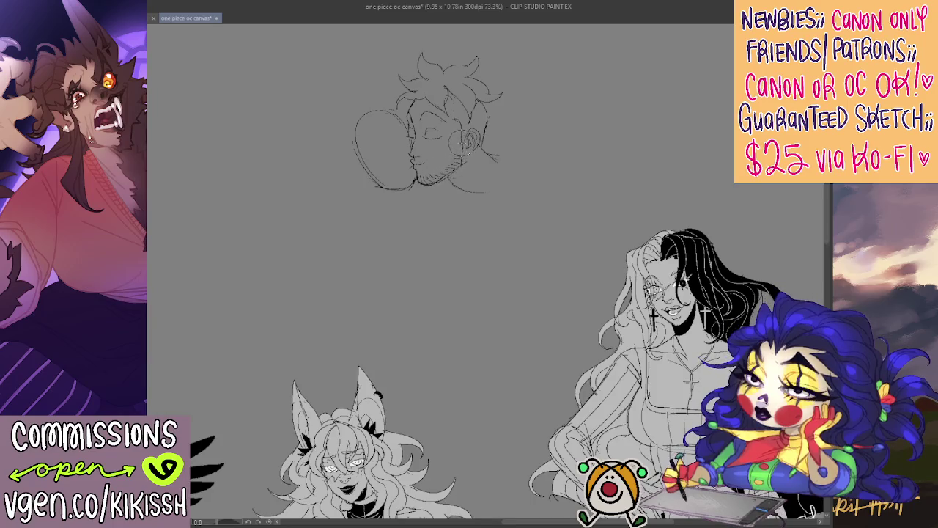
pyautogui.hotkey('ctrl', 'z')
pyautogui.hotkey('ctrl', 'z')
pyautogui.hotkey('ctrl', 'z')
pyautogui.hotkey('ctrl', 'z')
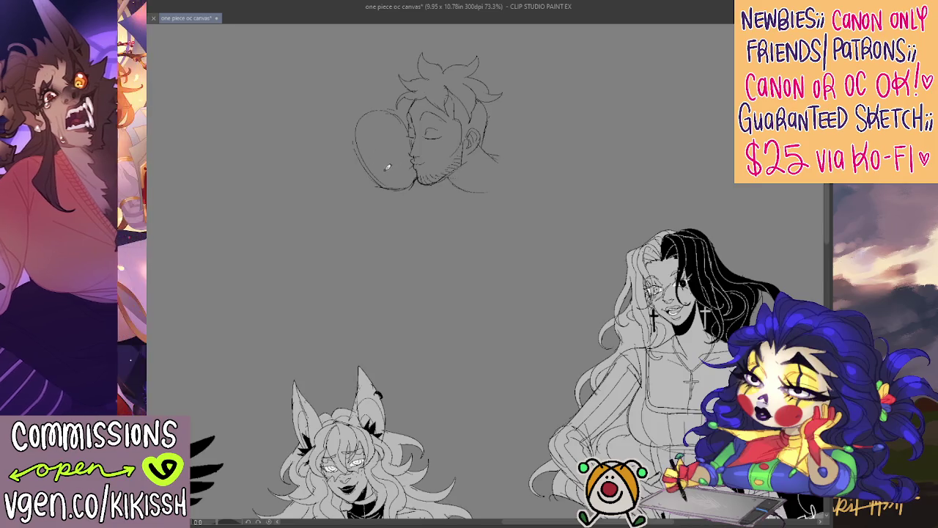
# - Redraw the woman's lips and chin after discarding a stroke on her face curve
pyautogui.moveTo(357, 170); pyautogui.dragTo(382, 189)
pyautogui.hotkey('ctrl', 'z')
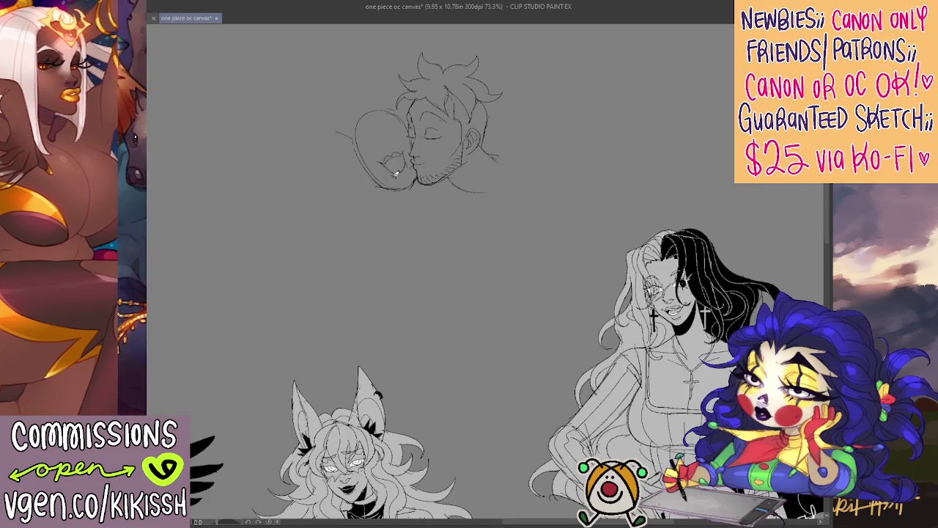
pyautogui.moveTo(413, 188)
pyautogui.mouseDown()
pyautogui.moveTo(387, 200)
pyautogui.moveTo(379, 178)
pyautogui.mouseUp()
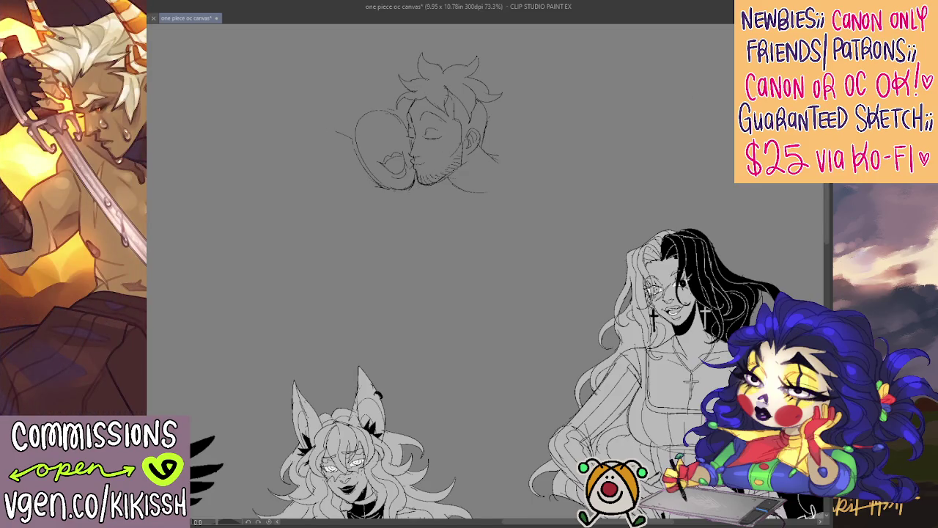
# - Sketch the woman's open laughing mouth and the area below her chin and neck
pyautogui.moveTo(417, 156)
pyautogui.mouseDown()
pyautogui.moveTo(400, 163)
pyautogui.moveTo(405, 176)
pyautogui.mouseUp()
pyautogui.moveTo(416, 178)
pyautogui.mouseDown()
pyautogui.moveTo(452, 205)
pyautogui.moveTo(408, 121)
pyautogui.mouseUp()
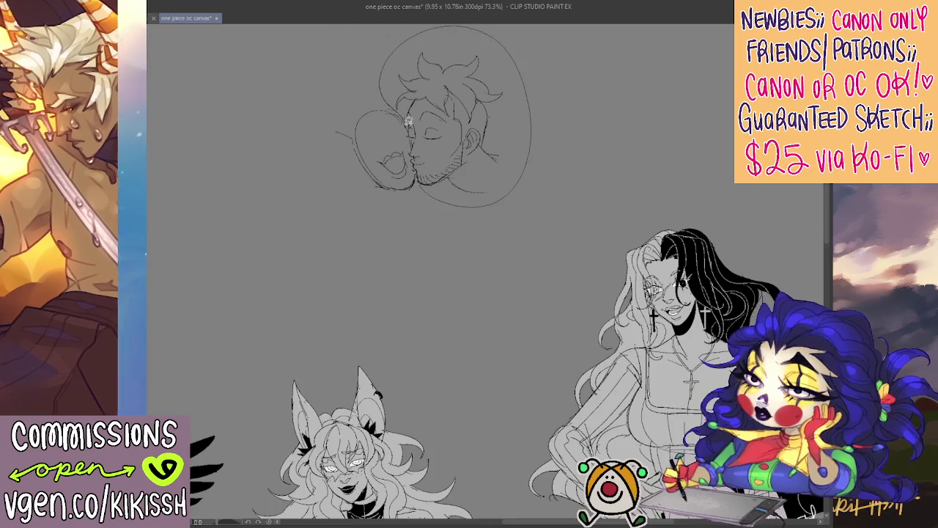
# - Nudge the selected man's head slightly up and left, then discard a trial stroke near the nose
pyautogui.click(412, 158)
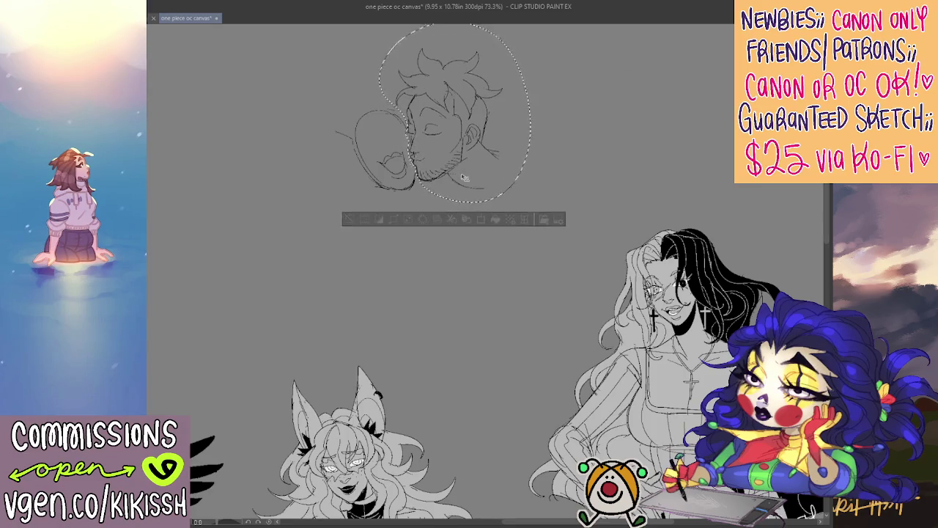
pyautogui.moveTo(463, 178); pyautogui.dragTo(459, 173)
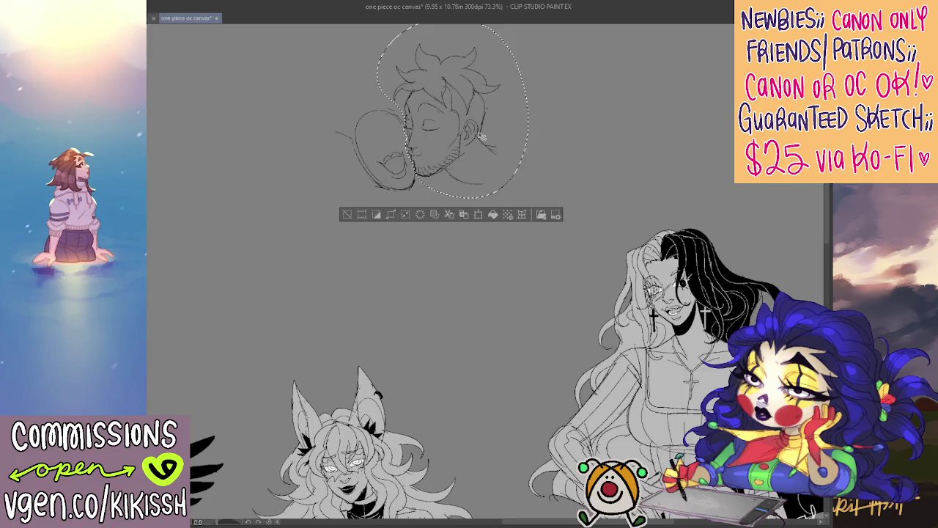
pyautogui.hotkey('ctrl', 'd')
pyautogui.moveTo(405, 126)
pyautogui.mouseDown()
pyautogui.moveTo(410, 132)
pyautogui.moveTo(399, 131)
pyautogui.mouseUp()
pyautogui.hotkey('ctrl', 'z')
pyautogui.hotkey('ctrl', 'z')
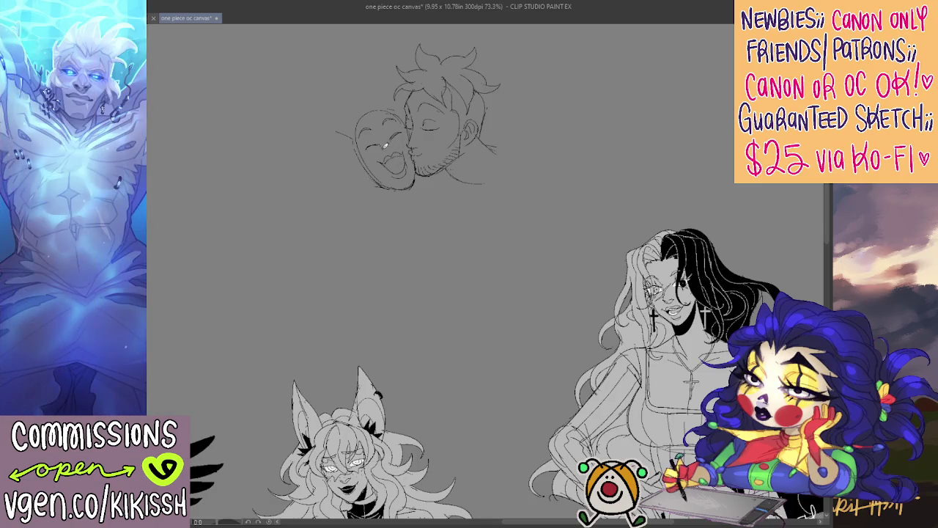
# - Try an eye and a chin-and-jaw line on the woman's face, undoing both
pyautogui.moveTo(383, 145); pyautogui.dragTo(378, 147)
pyautogui.hotkey('ctrl', 'z')
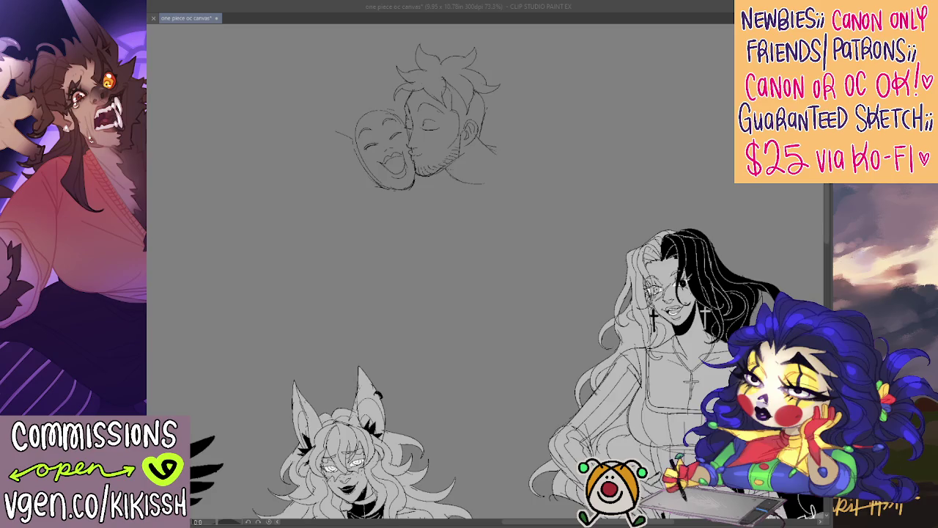
pyautogui.hotkey('alt', 'Tab')
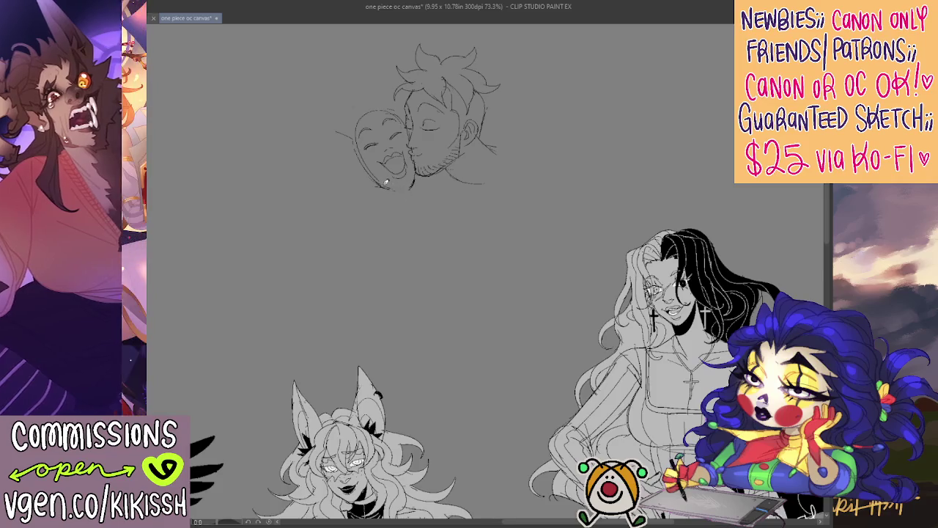
pyautogui.moveTo(381, 188)
pyautogui.mouseDown()
pyautogui.moveTo(398, 191)
pyautogui.moveTo(418, 176)
pyautogui.moveTo(400, 189)
pyautogui.moveTo(426, 189)
pyautogui.moveTo(389, 135)
pyautogui.mouseUp()
pyautogui.hotkey('ctrl', 'z')
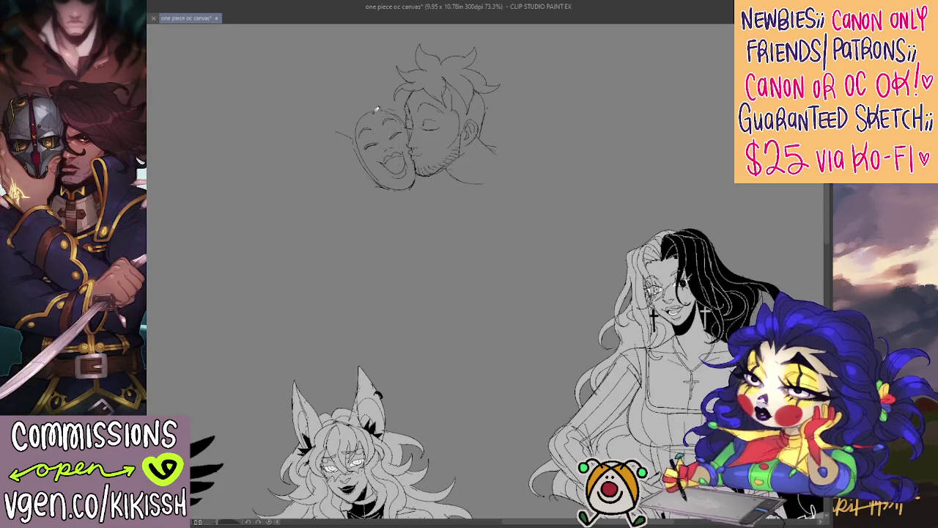
# - Add a stroke at the top-left of her head and a curve beneath her chin
pyautogui.moveTo(371, 110); pyautogui.dragTo(352, 119)
pyautogui.moveTo(367, 187)
pyautogui.mouseDown()
pyautogui.moveTo(399, 207)
pyautogui.moveTo(364, 178)
pyautogui.mouseUp()
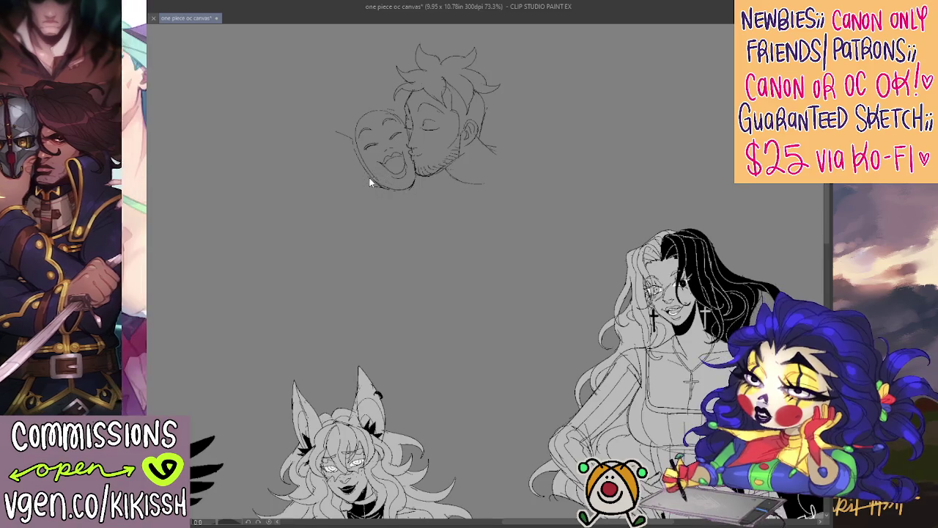
pyautogui.hotkey('ctrl', 'z')
pyautogui.moveTo(367, 187); pyautogui.dragTo(415, 218)
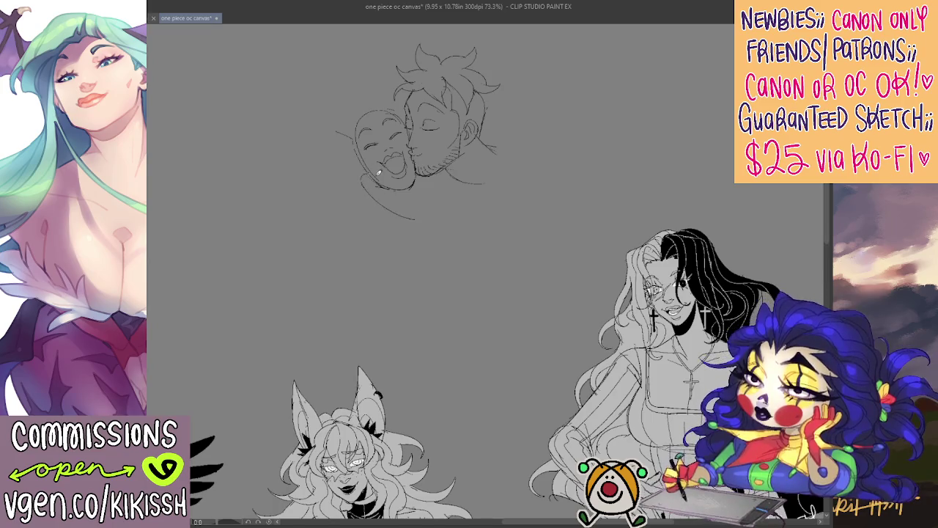
# - Extend the woman's chin and jawline and outline the left side of her hair
pyautogui.moveTo(378, 186)
pyautogui.mouseDown()
pyautogui.moveTo(365, 200)
pyautogui.moveTo(361, 184)
pyautogui.mouseUp()
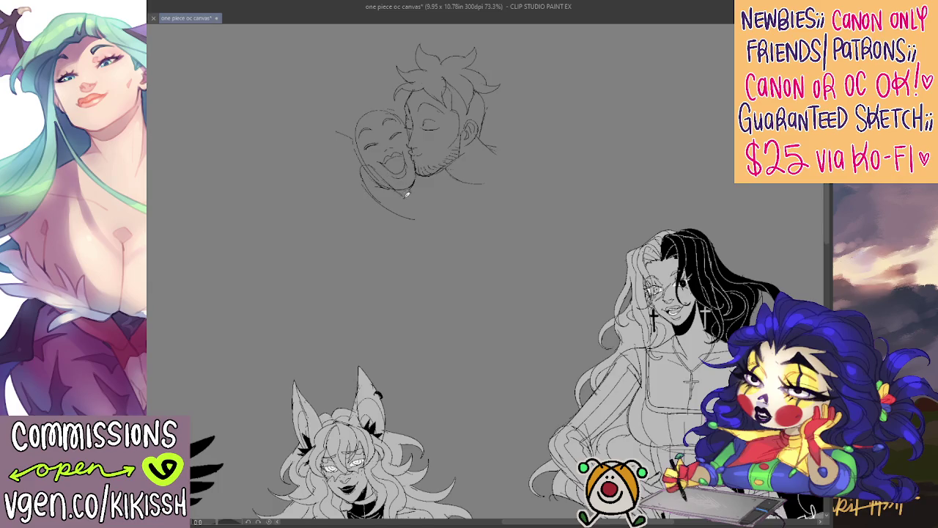
pyautogui.moveTo(388, 174)
pyautogui.mouseDown()
pyautogui.moveTo(412, 187)
pyautogui.moveTo(412, 228)
pyautogui.mouseUp()
pyautogui.moveTo(421, 195); pyautogui.dragTo(423, 214)
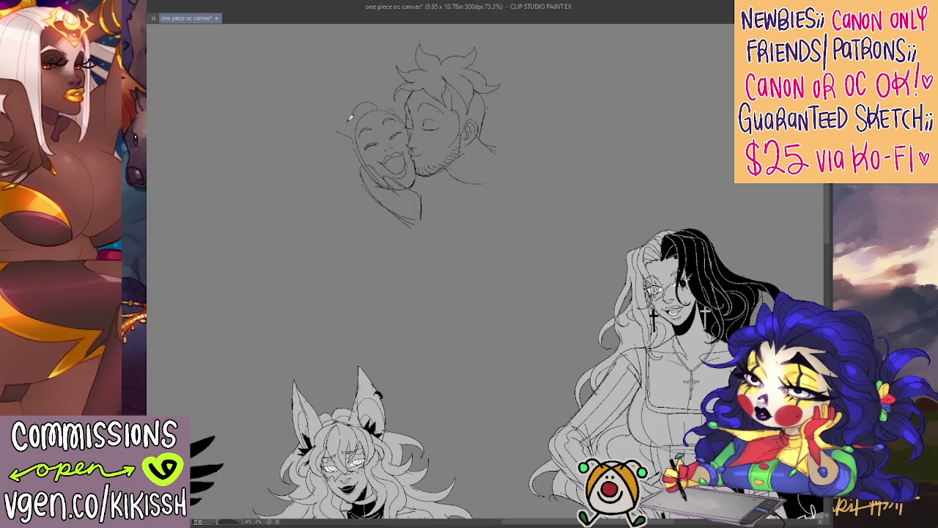
pyautogui.moveTo(348, 122)
pyautogui.mouseDown()
pyautogui.moveTo(332, 176)
pyautogui.moveTo(359, 189)
pyautogui.mouseUp()
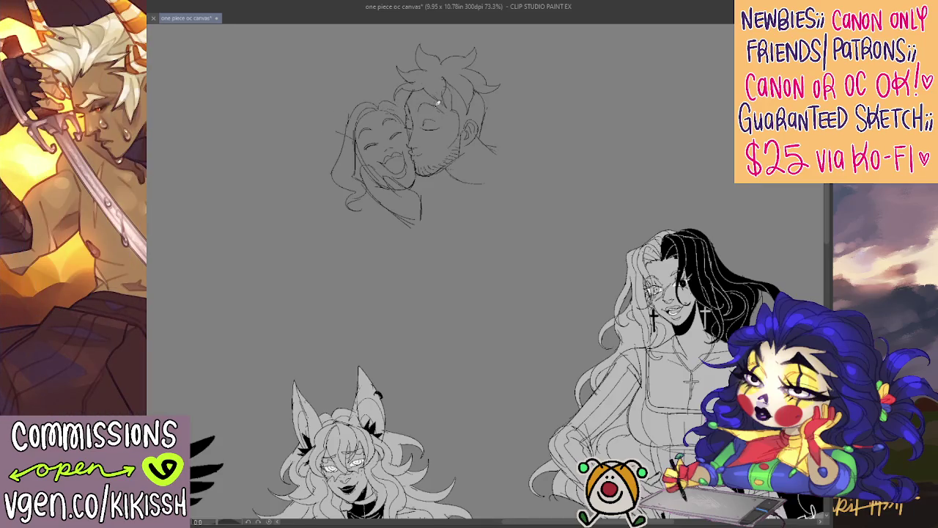
# - Sketch a hand near her chin, drop the stray diagonal stroke, and draw the man's shoulder oval
pyautogui.moveTo(537, 176); pyautogui.dragTo(555, 194)
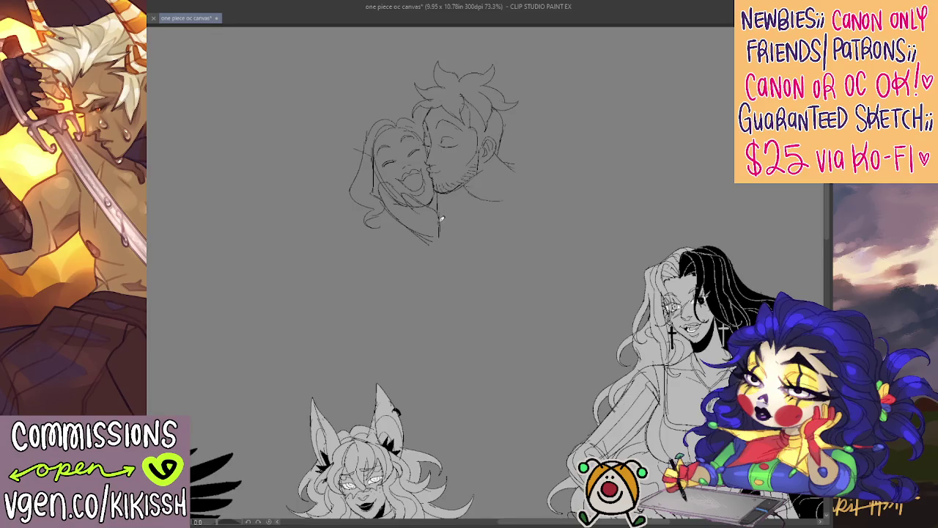
pyautogui.moveTo(417, 200)
pyautogui.mouseDown()
pyautogui.moveTo(388, 192)
pyautogui.moveTo(403, 207)
pyautogui.mouseUp()
pyautogui.moveTo(381, 178)
pyautogui.mouseDown()
pyautogui.moveTo(425, 222)
pyautogui.moveTo(421, 210)
pyautogui.moveTo(438, 245)
pyautogui.mouseUp()
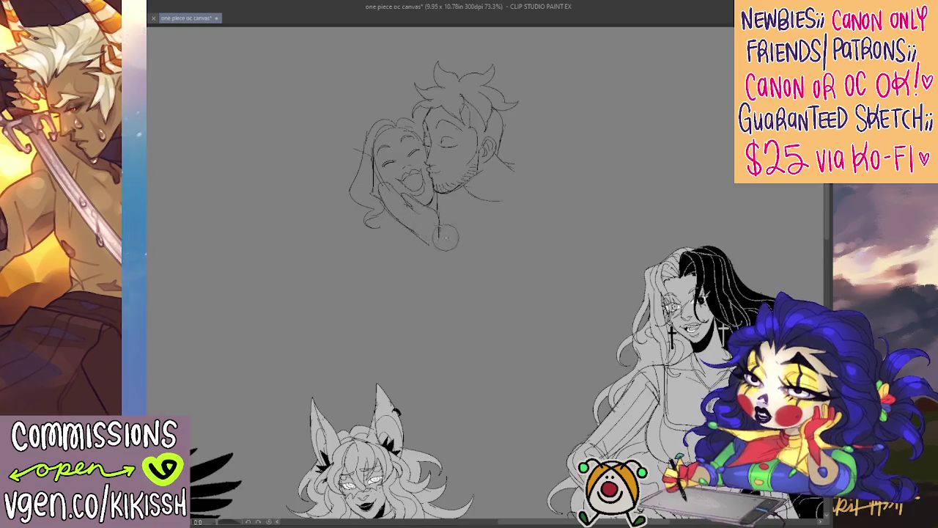
pyautogui.moveTo(450, 209); pyautogui.dragTo(495, 239)
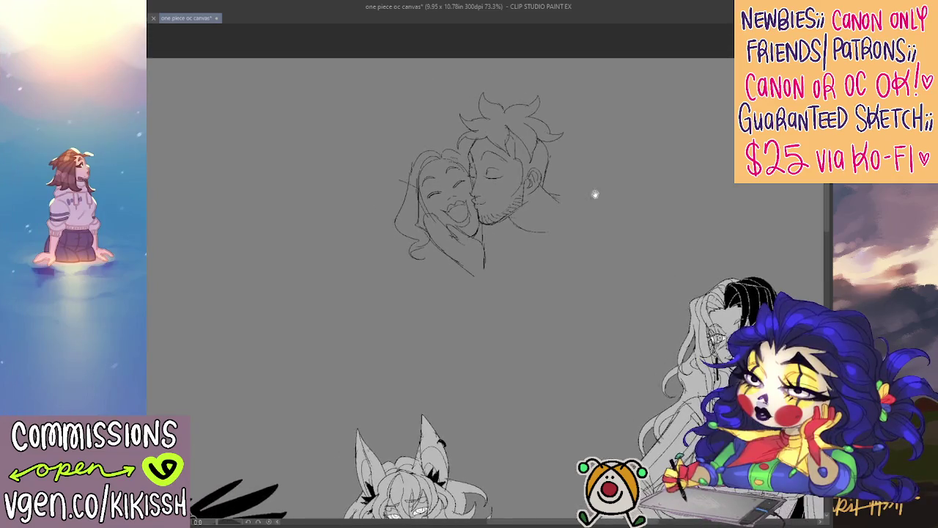
pyautogui.moveTo(553, 236); pyautogui.dragTo(521, 203)
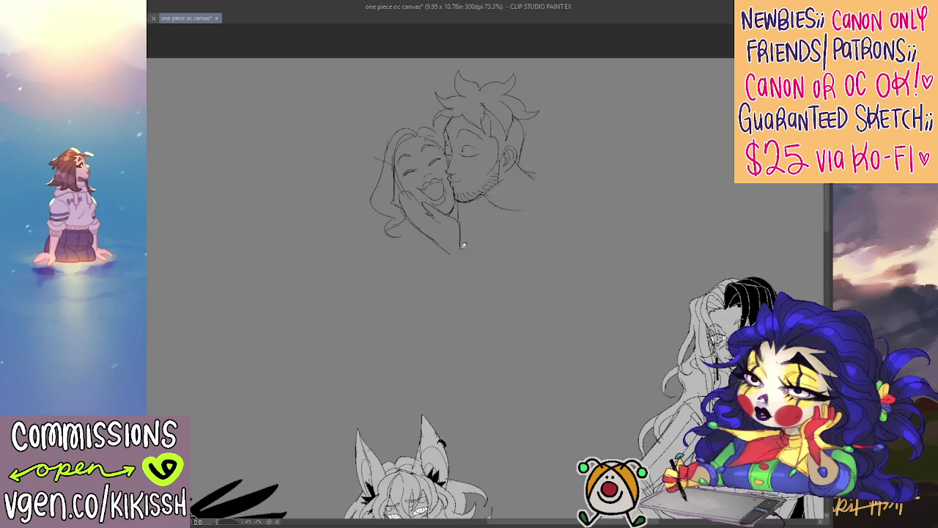
pyautogui.hotkey('ctrl', 'z')
pyautogui.moveTo(513, 242)
pyautogui.mouseDown()
pyautogui.moveTo(616, 257)
pyautogui.moveTo(535, 166)
pyautogui.moveTo(614, 241)
pyautogui.mouseUp()
# - Sketch the man's shoulder edge and V-shaped bent arm with elbow contours, plus a line under his chin
pyautogui.moveTo(597, 273); pyautogui.dragTo(532, 362)
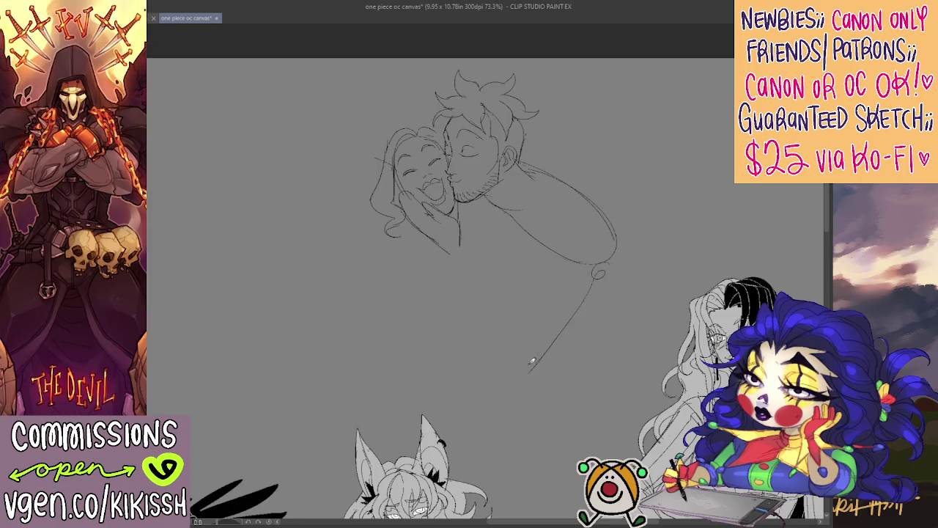
pyautogui.moveTo(459, 253)
pyautogui.mouseDown()
pyautogui.moveTo(528, 341)
pyautogui.moveTo(603, 235)
pyautogui.mouseUp()
pyautogui.moveTo(451, 258); pyautogui.dragTo(493, 321)
pyautogui.moveTo(476, 289); pyautogui.dragTo(574, 325)
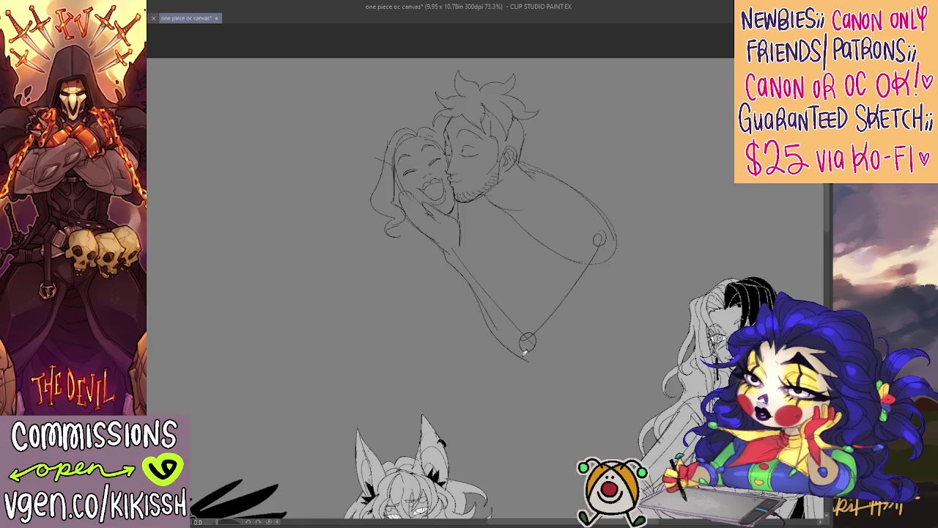
pyautogui.moveTo(529, 358)
pyautogui.mouseDown()
pyautogui.moveTo(562, 334)
pyautogui.moveTo(598, 283)
pyautogui.mouseUp()
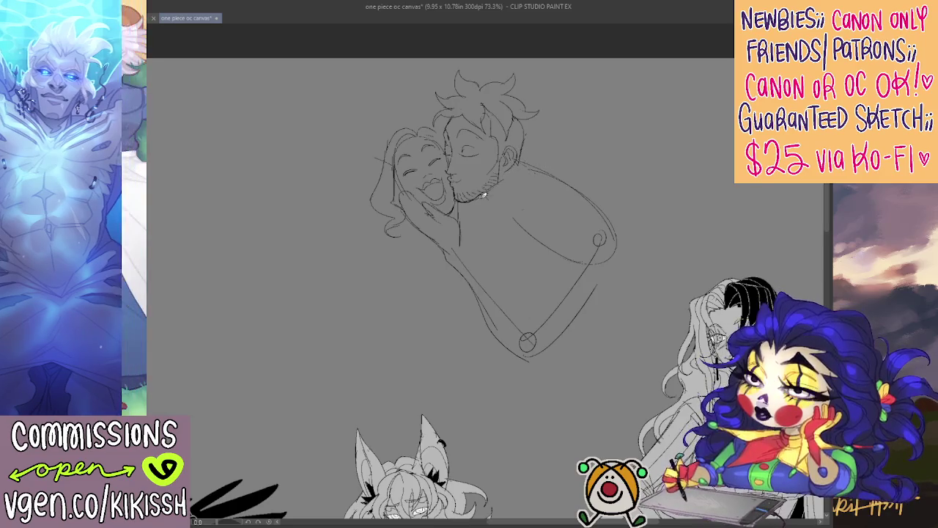
pyautogui.moveTo(487, 203); pyautogui.dragTo(523, 199)
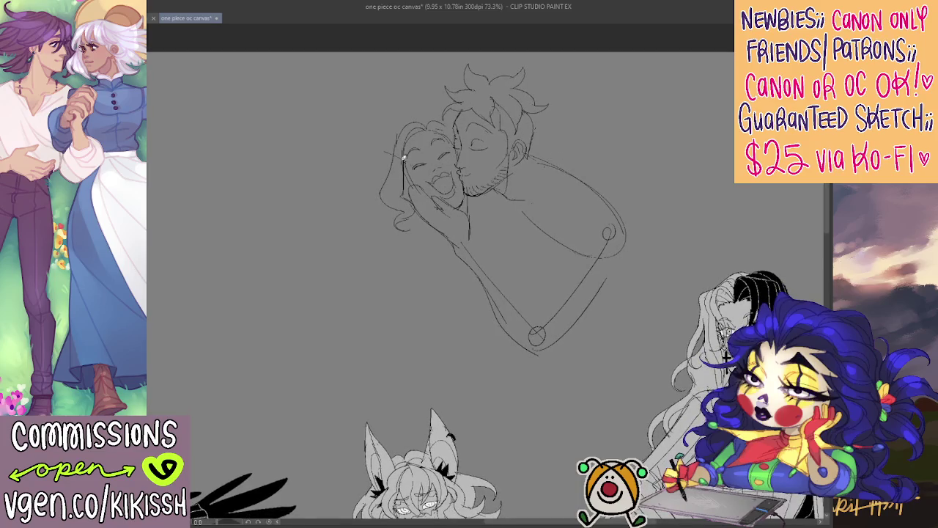
# - Redraw the woman's shoulder curve below her hand and add vertical and diagonal torso lines to the man
pyautogui.moveTo(382, 149)
pyautogui.mouseDown()
pyautogui.moveTo(438, 104)
pyautogui.moveTo(455, 110)
pyautogui.mouseUp()
pyautogui.hotkey('ctrl', 'z')
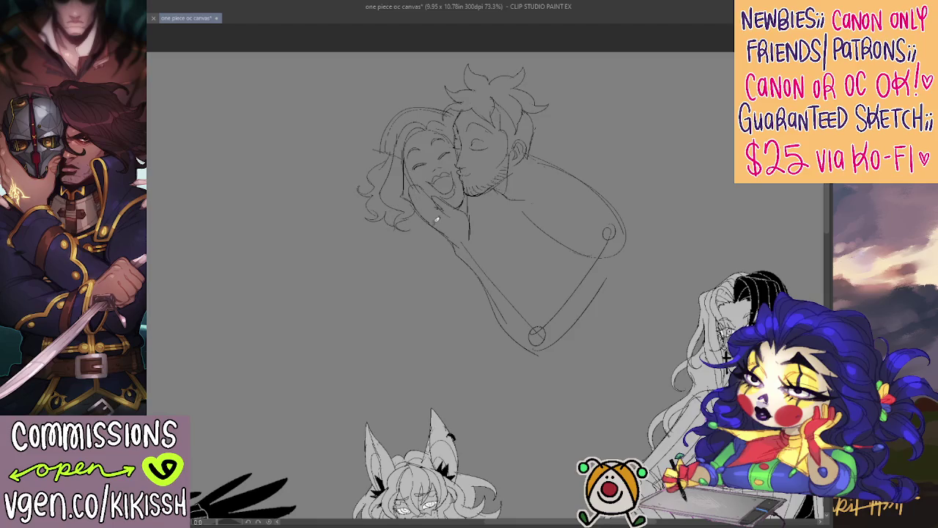
pyautogui.moveTo(440, 231); pyautogui.dragTo(392, 282)
pyautogui.hotkey('ctrl', 'z')
pyautogui.moveTo(435, 226)
pyautogui.mouseDown()
pyautogui.moveTo(402, 237)
pyautogui.moveTo(378, 261)
pyautogui.mouseUp()
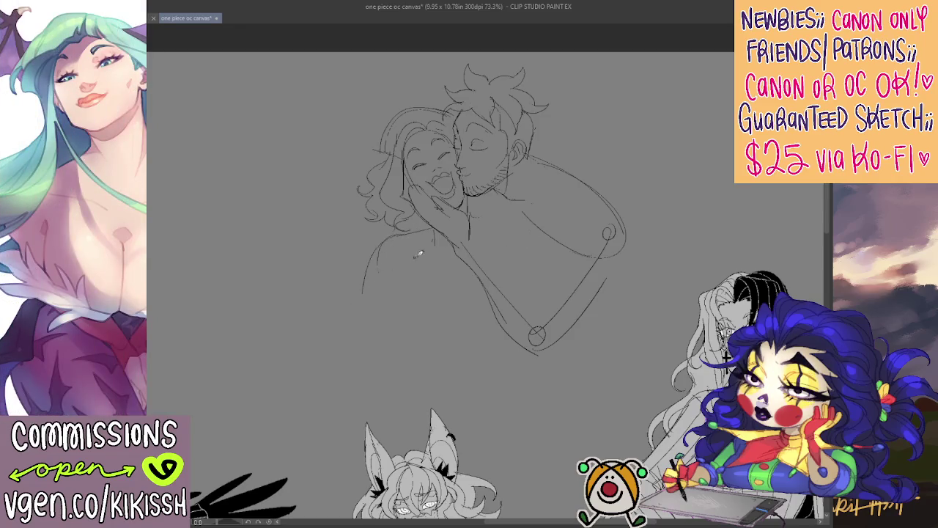
pyautogui.moveTo(546, 242); pyautogui.dragTo(547, 286)
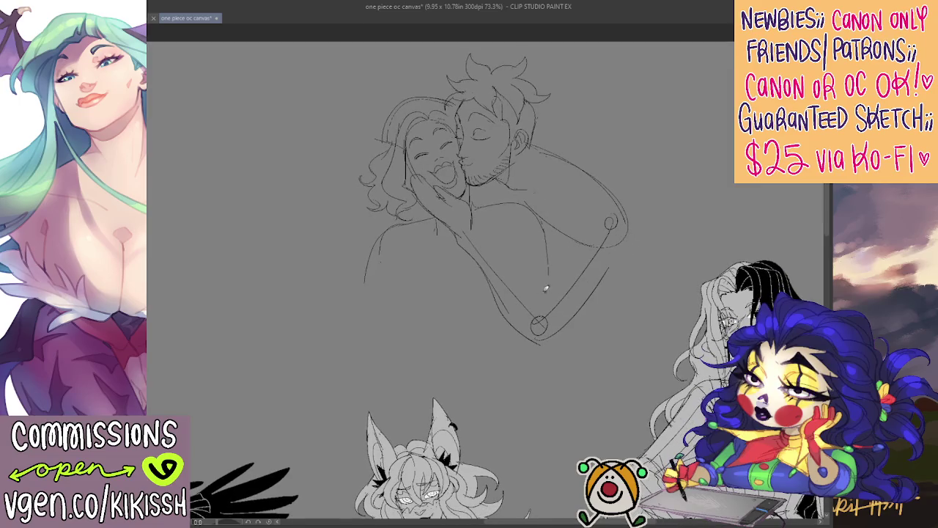
pyautogui.moveTo(471, 215)
pyautogui.mouseDown()
pyautogui.moveTo(512, 267)
pyautogui.moveTo(557, 259)
pyautogui.moveTo(626, 195)
pyautogui.mouseUp()
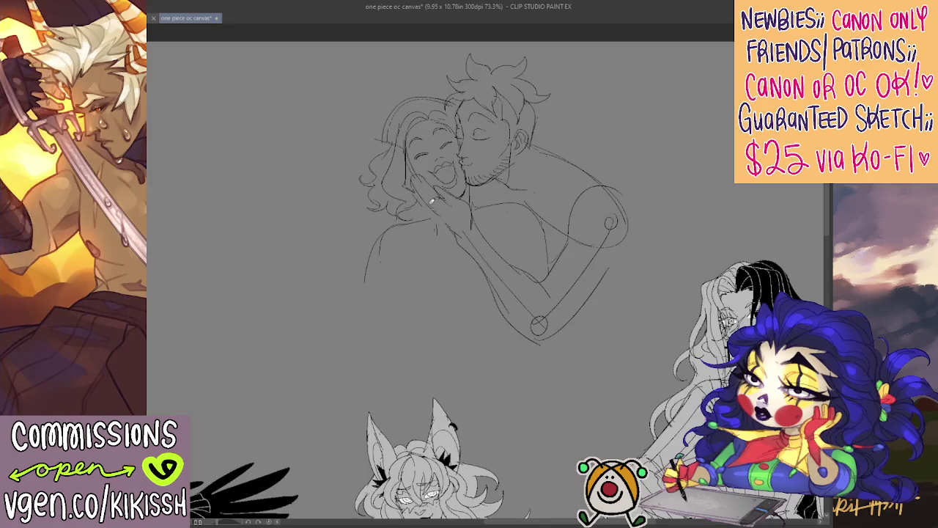
# - Erase the forearm construction lines and elbow circle, thinning the messy forearm strokes
pyautogui.moveTo(447, 229); pyautogui.dragTo(459, 243)
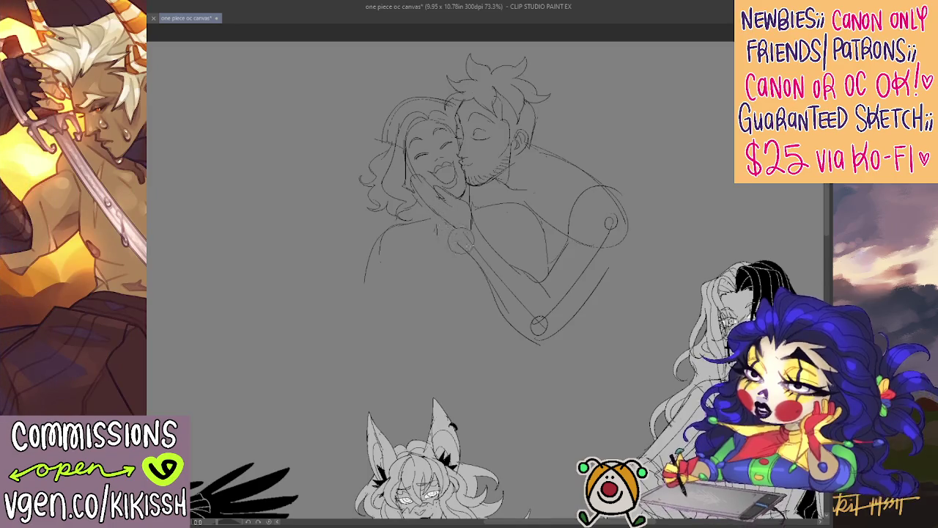
pyautogui.moveTo(480, 279); pyautogui.dragTo(542, 329)
pyautogui.moveTo(601, 278)
pyautogui.mouseDown()
pyautogui.moveTo(543, 328)
pyautogui.moveTo(451, 220)
pyautogui.moveTo(506, 277)
pyautogui.mouseUp()
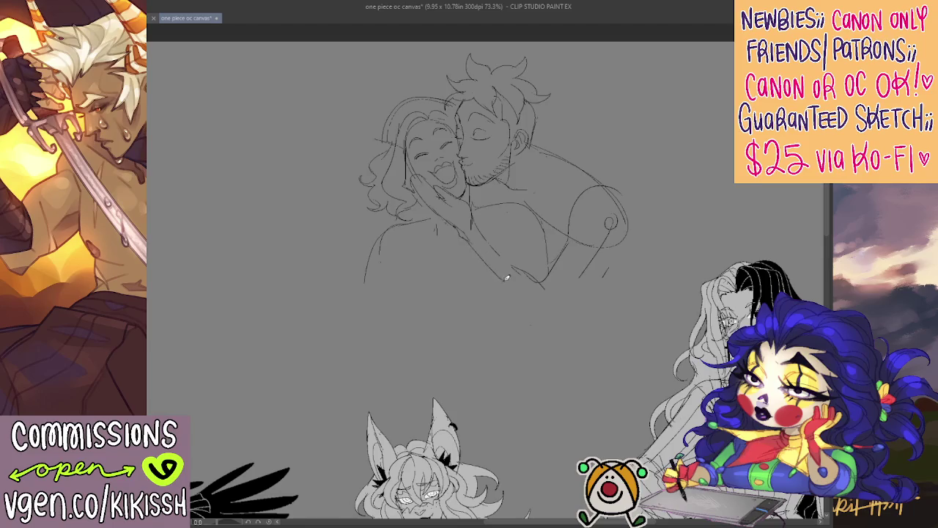
pyautogui.moveTo(476, 222); pyautogui.dragTo(546, 286)
pyautogui.press('e')
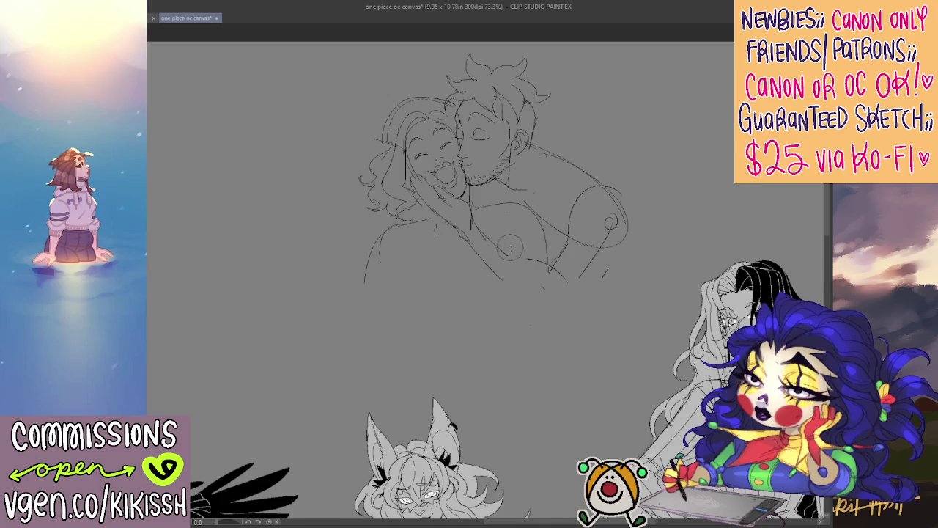
pyautogui.moveTo(534, 271); pyautogui.dragTo(555, 286)
pyautogui.press('p')
# - Redraw the arm as a clean U-shaped curve rising from below the woman's hand
pyautogui.moveTo(472, 209); pyautogui.dragTo(528, 319)
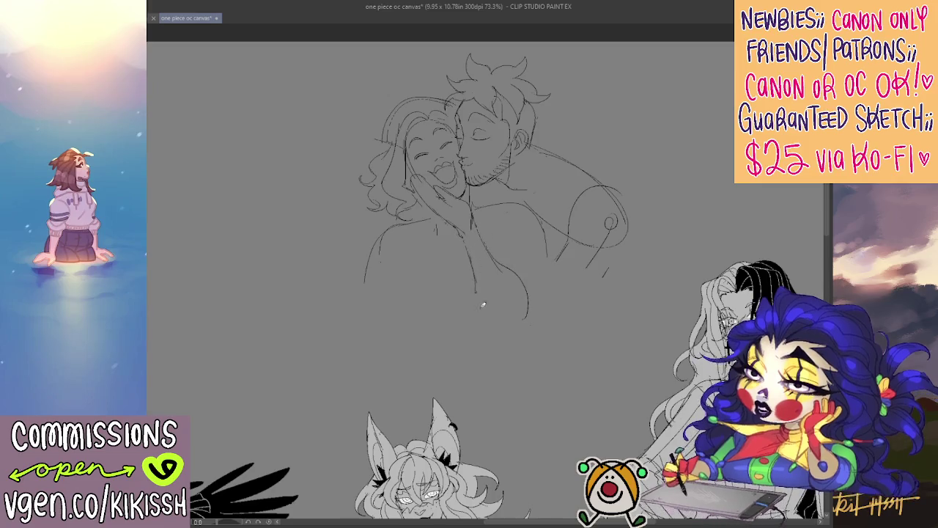
pyautogui.moveTo(478, 292); pyautogui.dragTo(578, 308)
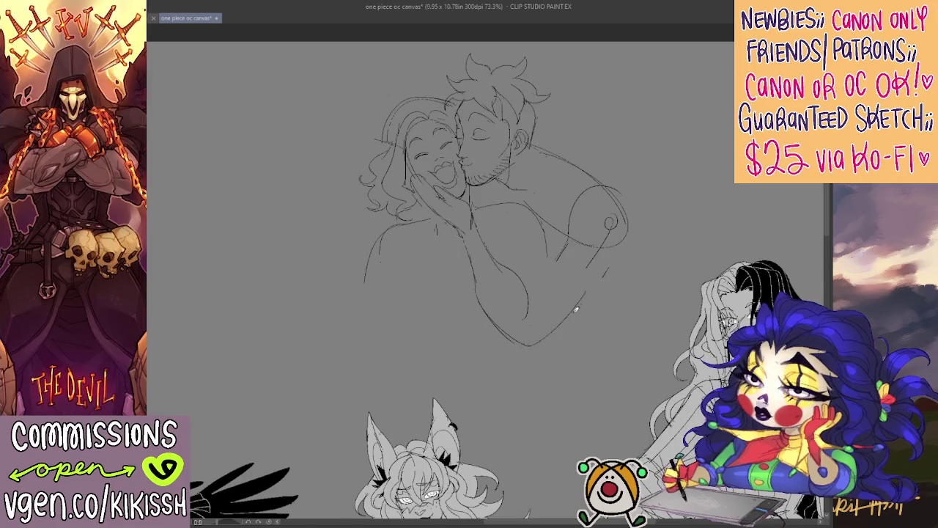
pyautogui.moveTo(535, 279)
pyautogui.mouseDown()
pyautogui.moveTo(619, 204)
pyautogui.moveTo(569, 242)
pyautogui.mouseUp()
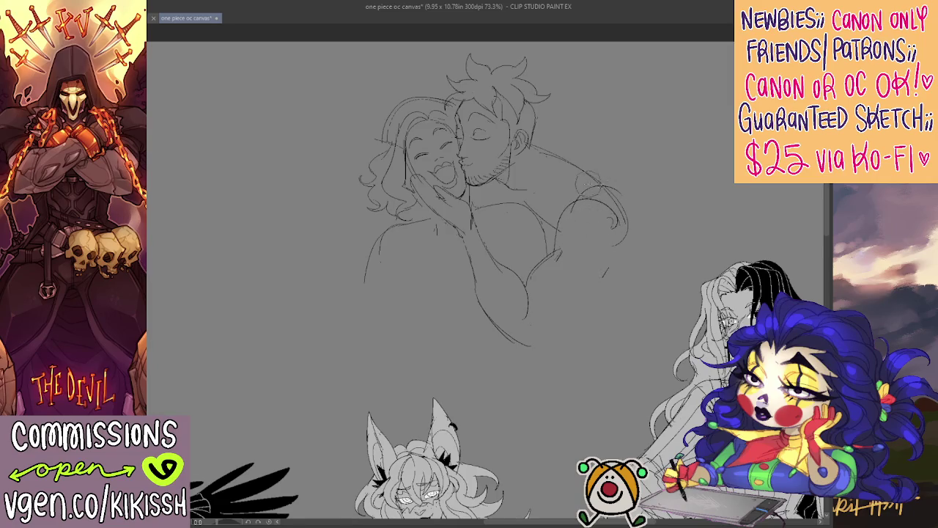
pyautogui.moveTo(618, 207); pyautogui.dragTo(635, 236)
pyautogui.moveTo(485, 313); pyautogui.dragTo(528, 348)
pyautogui.moveTo(473, 262)
pyautogui.mouseDown()
pyautogui.moveTo(488, 308)
pyautogui.moveTo(522, 339)
pyautogui.moveTo(557, 320)
pyautogui.mouseUp()
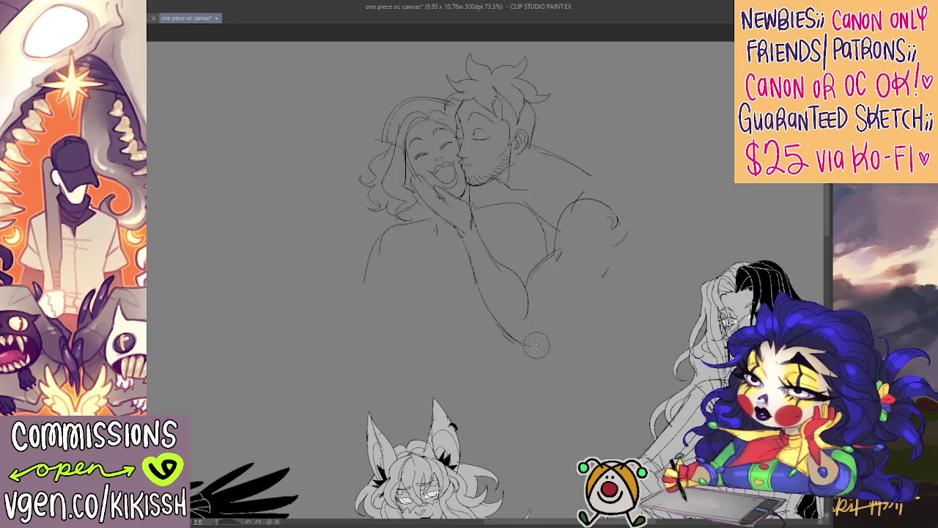
pyautogui.moveTo(524, 340); pyautogui.dragTo(616, 253)
# - Draw the man's back down from the shoulder and the woman's side contour
pyautogui.moveTo(550, 243)
pyautogui.mouseDown()
pyautogui.moveTo(524, 280)
pyautogui.moveTo(590, 202)
pyautogui.mouseUp()
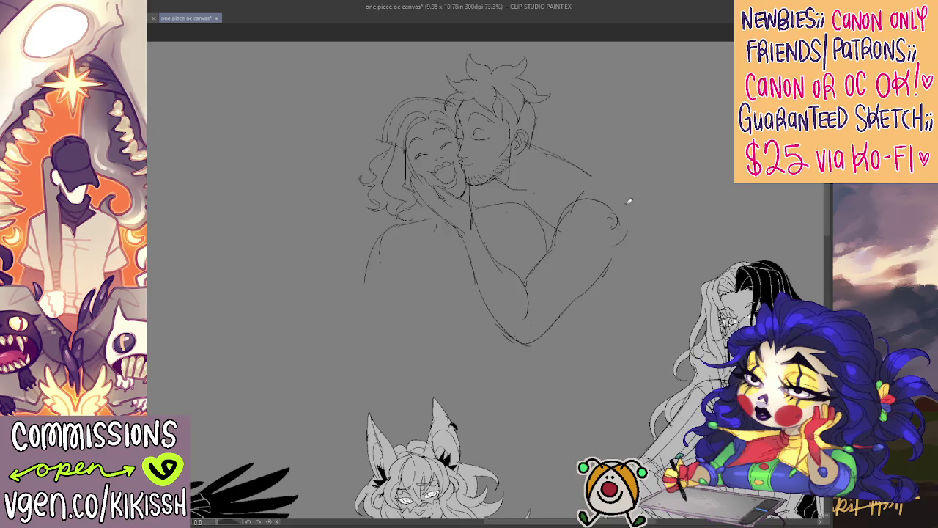
pyautogui.moveTo(576, 163); pyautogui.dragTo(638, 279)
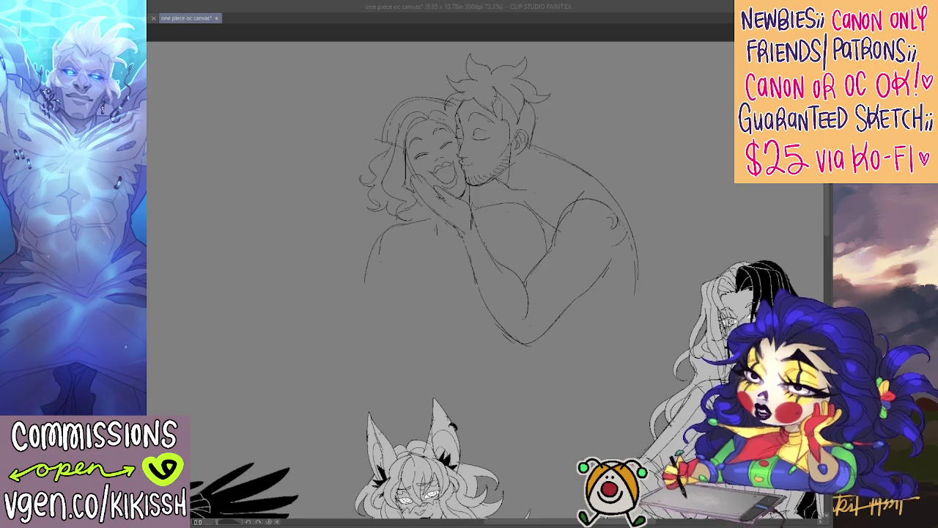
pyautogui.click(372, 240)
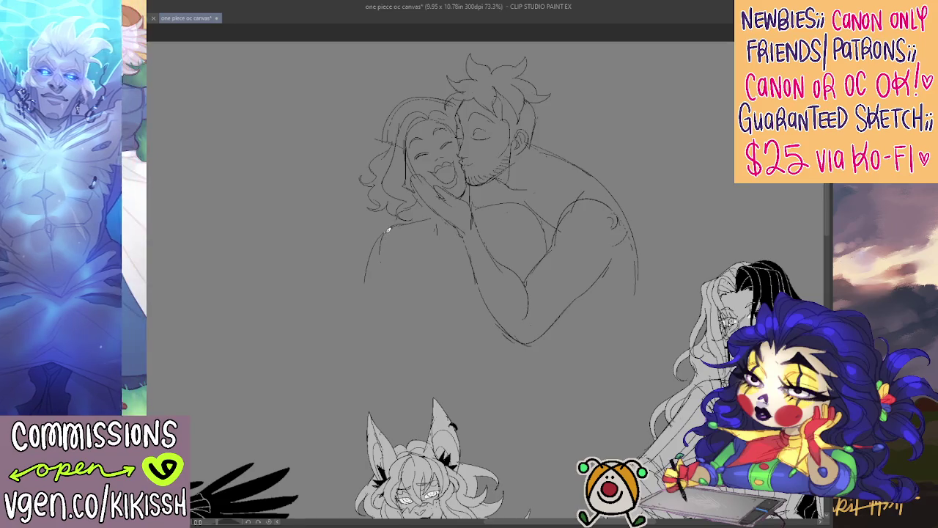
pyautogui.moveTo(379, 235); pyautogui.dragTo(361, 292)
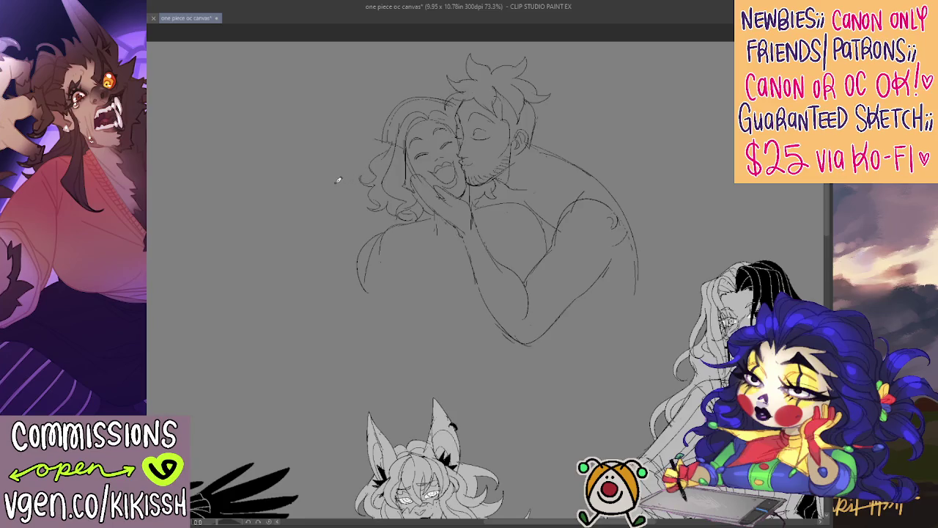
# - Sketch the woman's raised hand left of her hair and darken its lines
pyautogui.moveTo(336, 181); pyautogui.dragTo(340, 229)
pyautogui.moveTo(340, 177); pyautogui.dragTo(358, 202)
pyautogui.moveTo(316, 172)
pyautogui.mouseDown()
pyautogui.moveTo(366, 201)
pyautogui.moveTo(311, 210)
pyautogui.moveTo(331, 200)
pyautogui.moveTo(320, 199)
pyautogui.mouseUp()
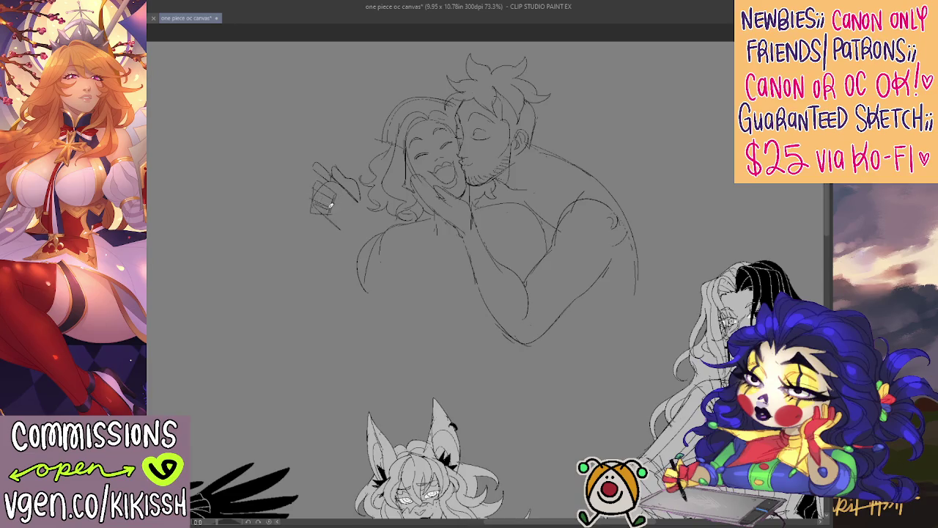
pyautogui.moveTo(341, 212); pyautogui.dragTo(350, 204)
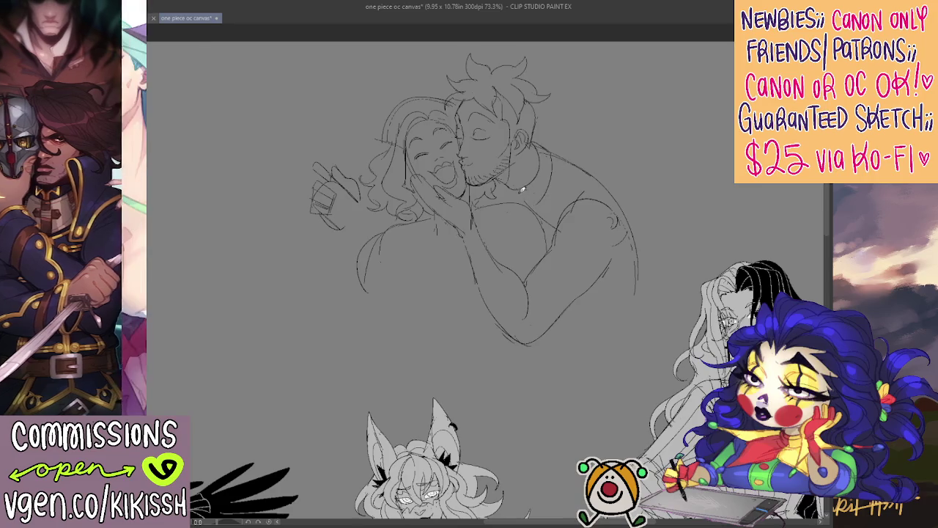
# - Add the man's shirt collar and shoulder lines, and restore the hidden command bar
pyautogui.moveTo(537, 198)
pyautogui.mouseDown()
pyautogui.moveTo(551, 163)
pyautogui.moveTo(545, 188)
pyautogui.mouseUp()
pyautogui.moveTo(535, 139); pyautogui.dragTo(553, 154)
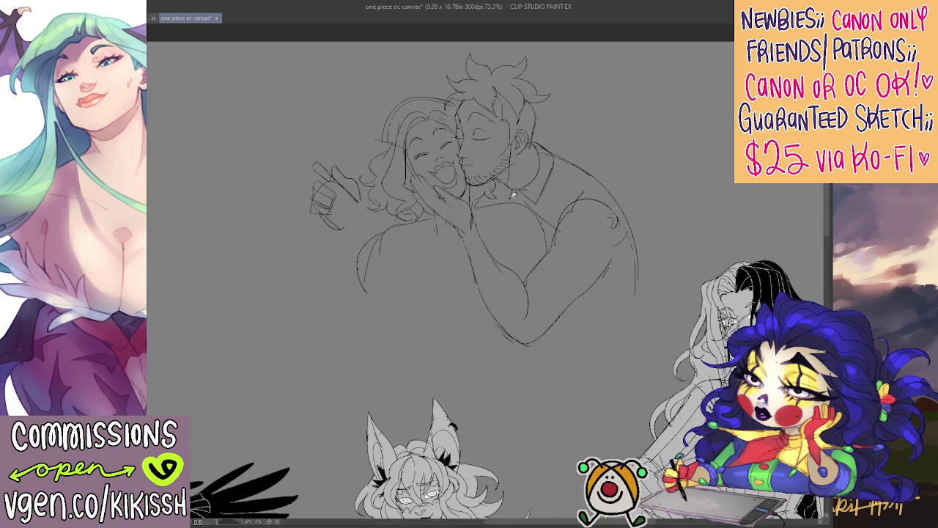
pyautogui.scroll(-1, 608, 115)
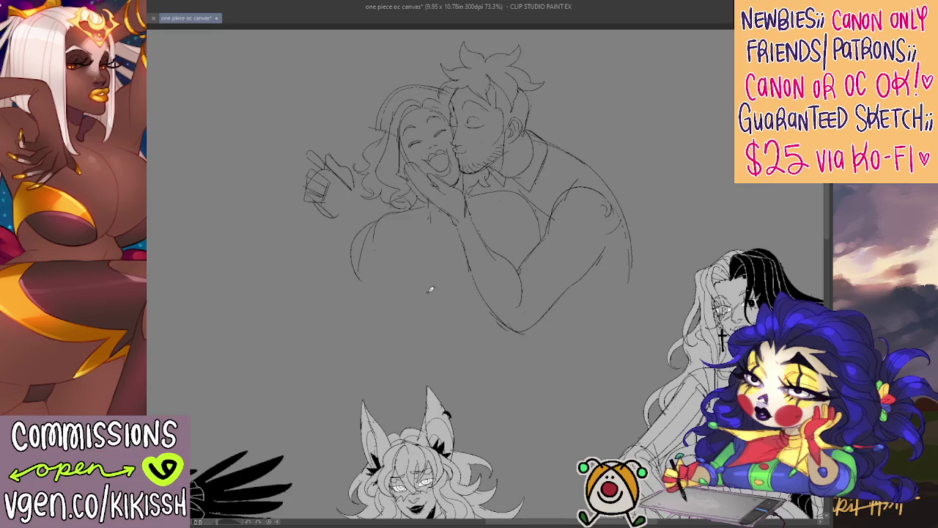
pyautogui.press('Tab')
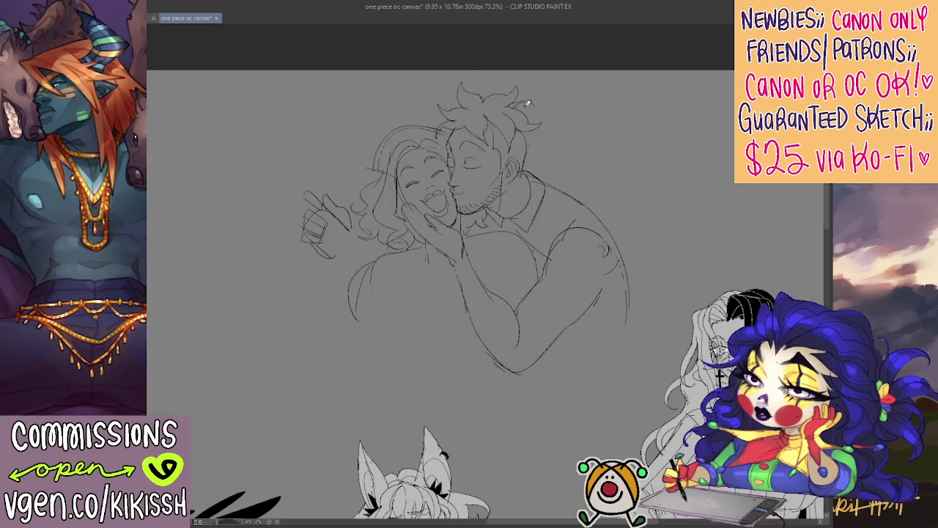
pyautogui.scroll(-2, 543, 123)
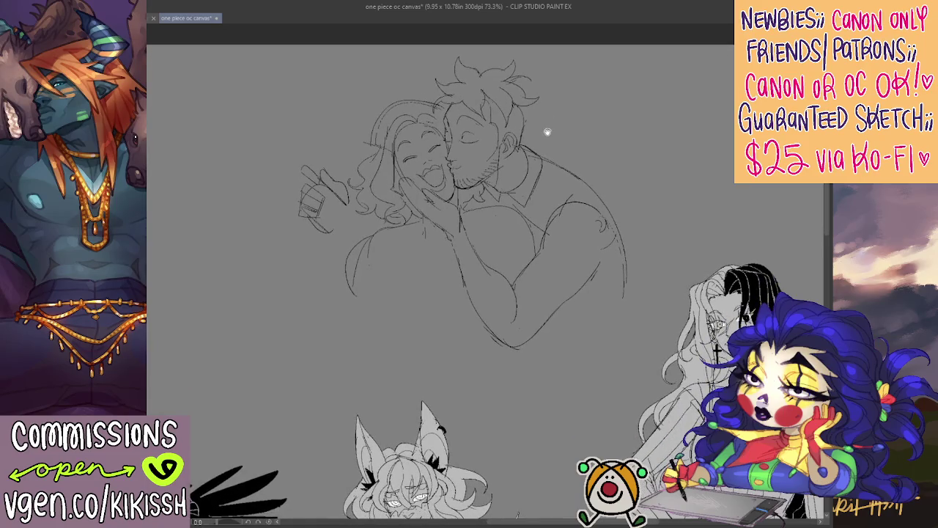
# - Stroke nose and cheek contours on both faces, then lasso-select the raised hand sketch
pyautogui.scroll(-1, 542, 125)
pyautogui.moveTo(469, 150); pyautogui.dragTo(446, 171)
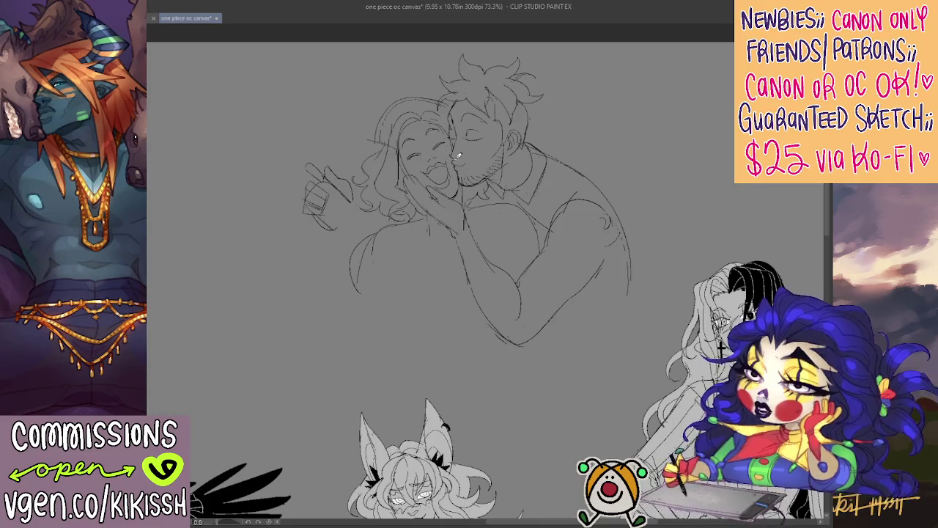
pyautogui.moveTo(463, 145)
pyautogui.mouseDown()
pyautogui.moveTo(438, 167)
pyautogui.moveTo(454, 173)
pyautogui.mouseUp()
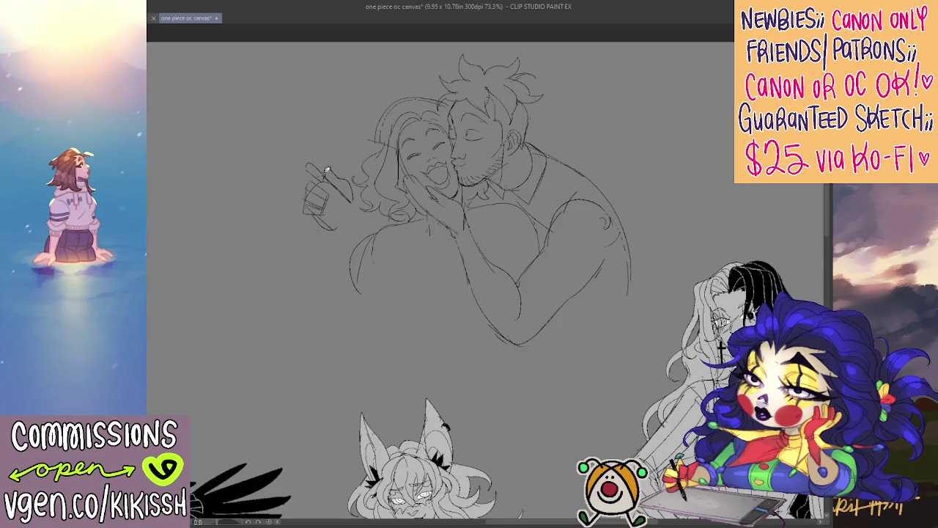
pyautogui.moveTo(356, 207)
pyautogui.mouseDown()
pyautogui.moveTo(356, 180)
pyautogui.moveTo(351, 238)
pyautogui.moveTo(322, 256)
pyautogui.mouseUp()
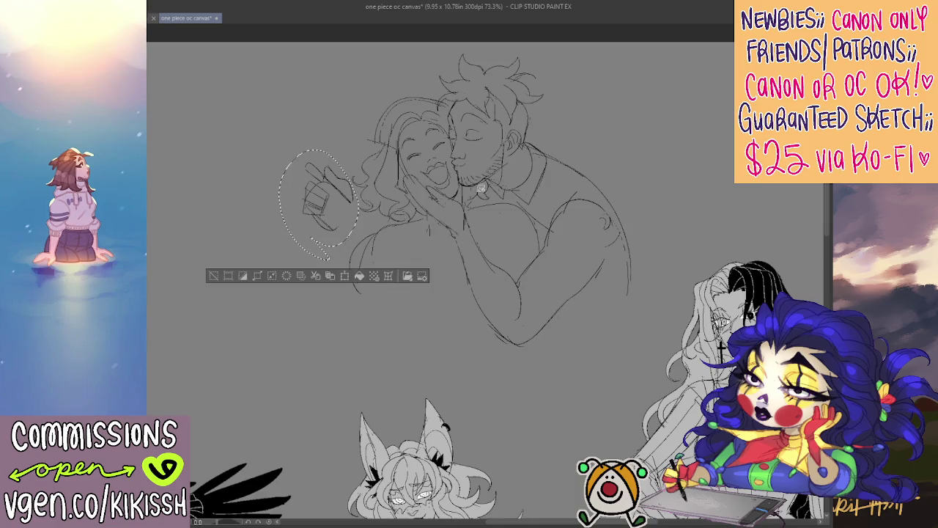
# - Move the selected raised hand slightly left, deselect, and undo a stray stroke
pyautogui.moveTo(356, 205)
pyautogui.mouseDown()
pyautogui.moveTo(328, 209)
pyautogui.moveTo(307, 149)
pyautogui.mouseUp()
pyautogui.hotkey('ctrl', 'd')
pyautogui.hotkey('ctrl', 'z')
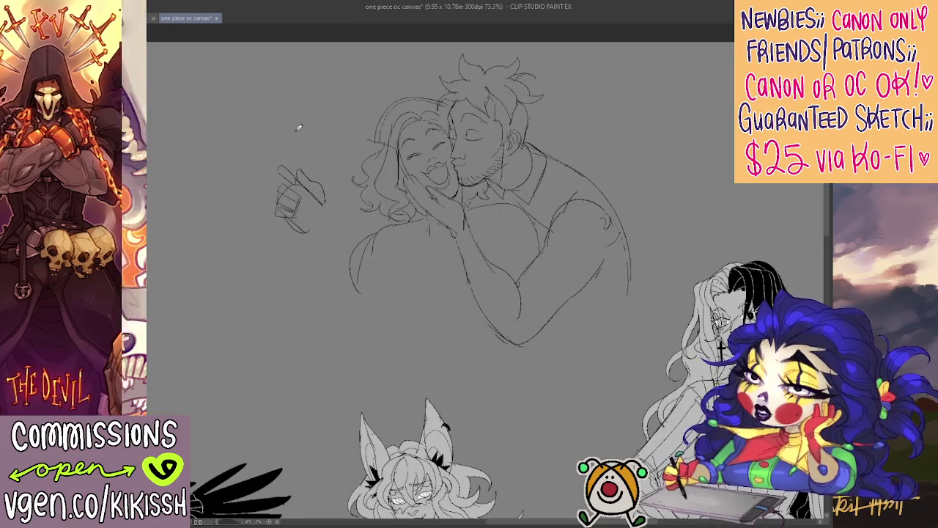
# - Sketch the first line of the held glasses and darken the line across the hand
pyautogui.moveTo(297, 177)
pyautogui.mouseDown()
pyautogui.moveTo(309, 147)
pyautogui.moveTo(327, 146)
pyautogui.mouseUp()
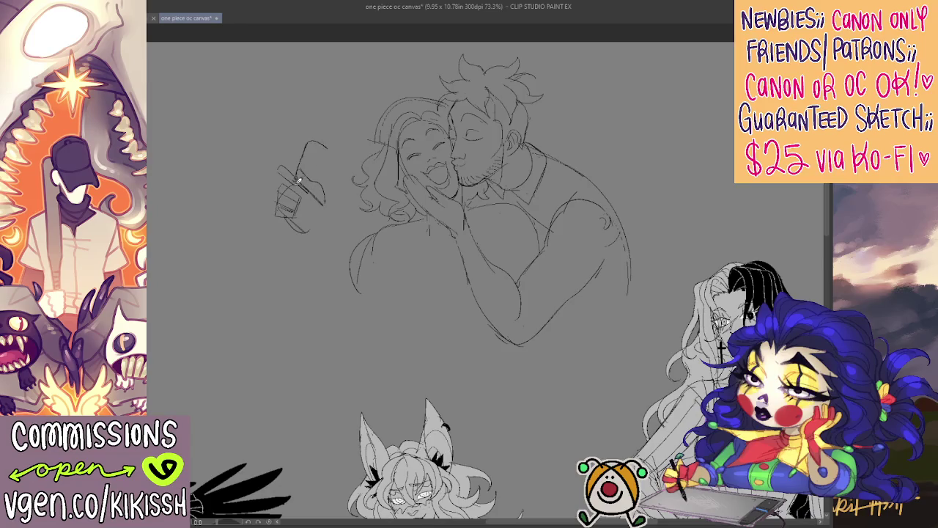
pyautogui.moveTo(315, 187); pyautogui.dragTo(296, 178)
pyautogui.moveTo(296, 180); pyautogui.dragTo(324, 172)
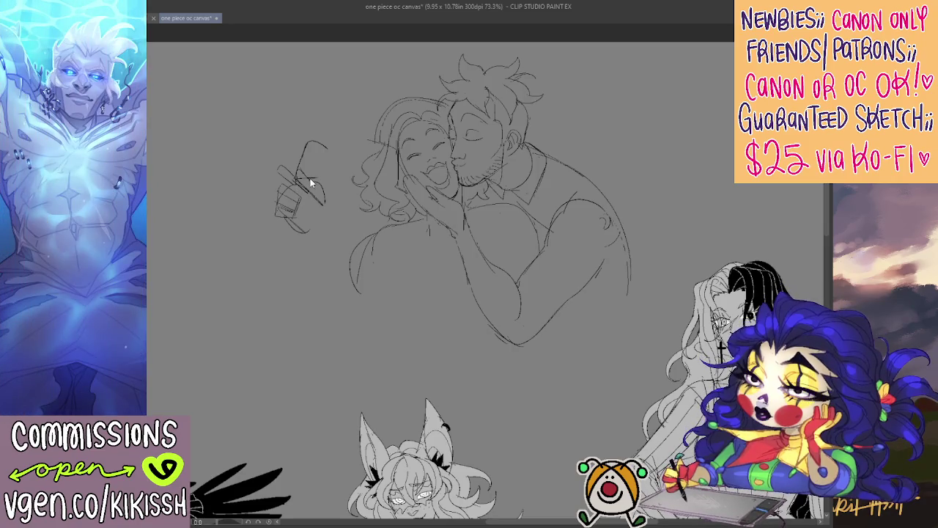
pyautogui.moveTo(296, 183); pyautogui.dragTo(319, 172)
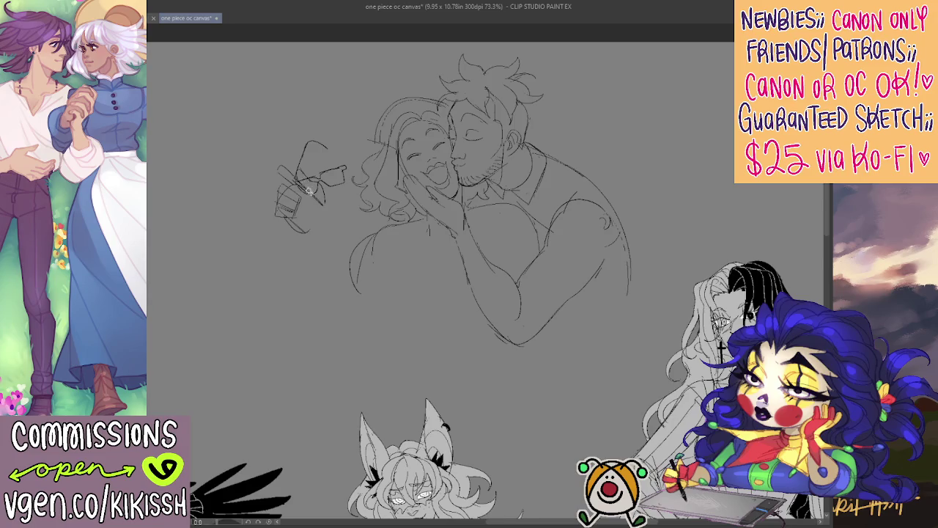
# - Refine the fingers gripping the glasses and sketch a lens outline above the hand
pyautogui.moveTo(296, 192)
pyautogui.mouseDown()
pyautogui.moveTo(311, 186)
pyautogui.moveTo(327, 201)
pyautogui.moveTo(312, 195)
pyautogui.moveTo(331, 185)
pyautogui.mouseUp()
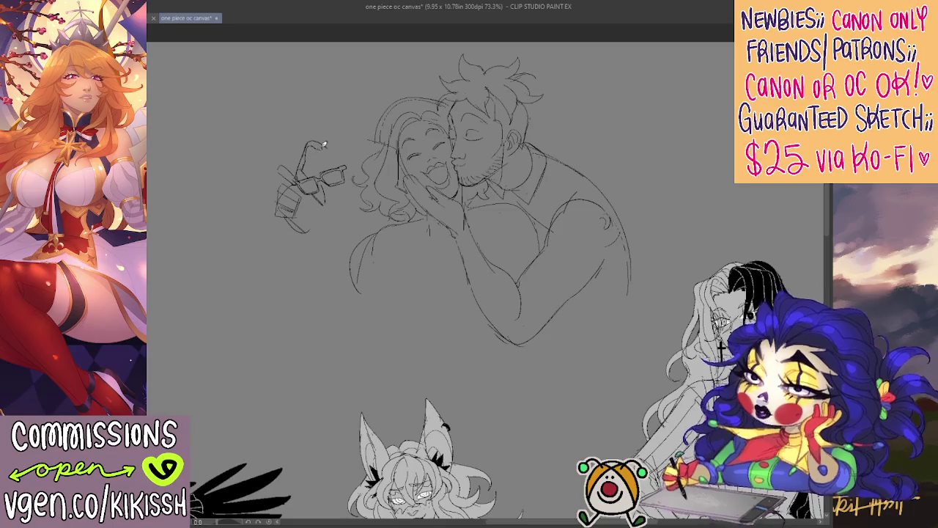
pyautogui.moveTo(316, 143); pyautogui.dragTo(320, 143)
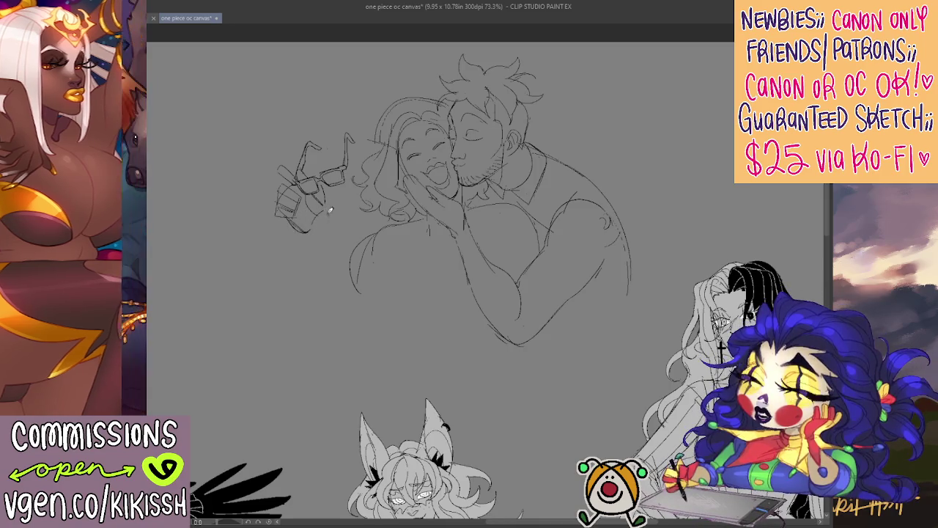
# - Draw and darken the woman's arm lines running from the raised hand down toward her body
pyautogui.moveTo(327, 212); pyautogui.dragTo(348, 233)
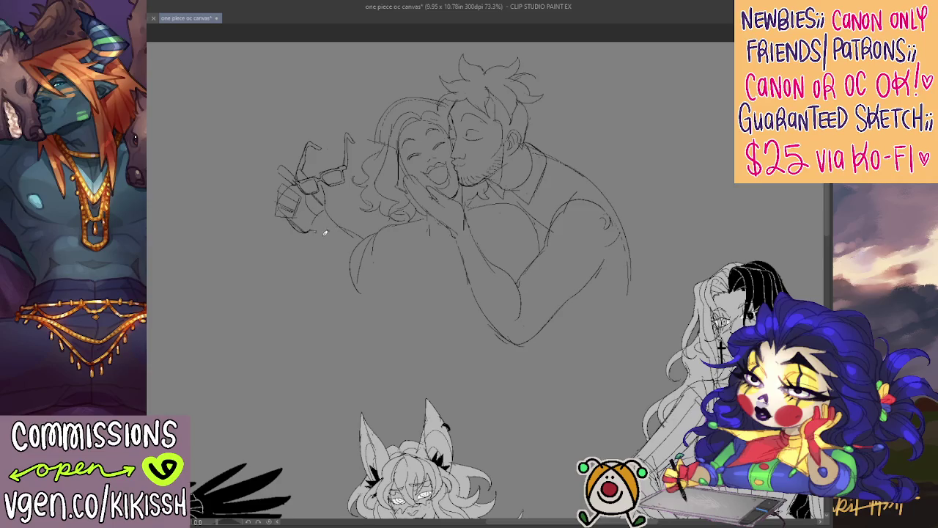
pyautogui.moveTo(315, 225); pyautogui.dragTo(347, 260)
pyautogui.moveTo(428, 247); pyautogui.dragTo(400, 244)
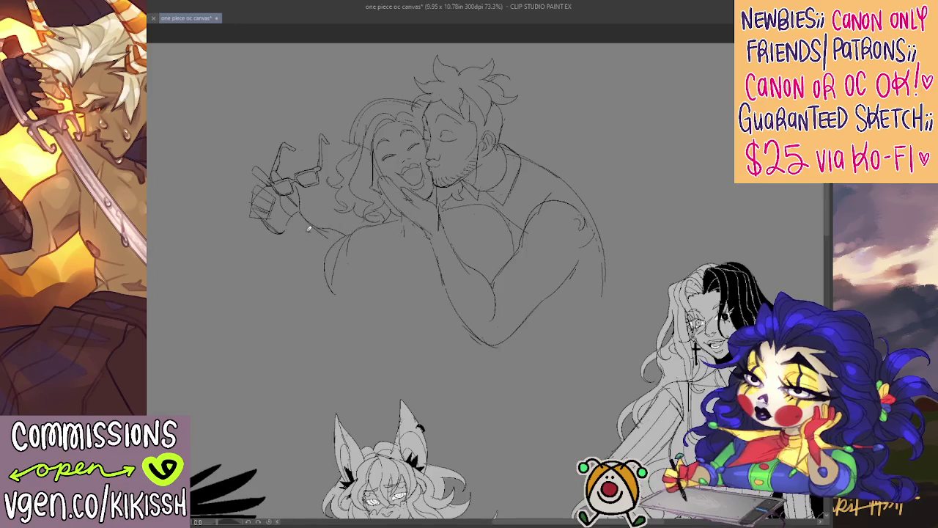
pyautogui.moveTo(286, 229); pyautogui.dragTo(330, 258)
pyautogui.moveTo(283, 222); pyautogui.dragTo(315, 257)
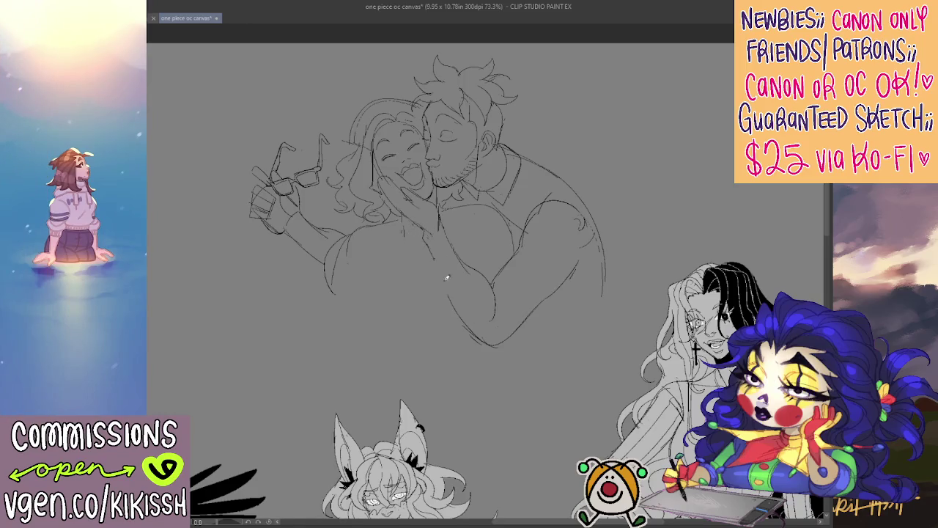
pyautogui.moveTo(440, 263); pyautogui.dragTo(480, 330)
pyautogui.moveTo(440, 268); pyautogui.dragTo(478, 331)
pyautogui.moveTo(501, 264); pyautogui.dragTo(475, 239)
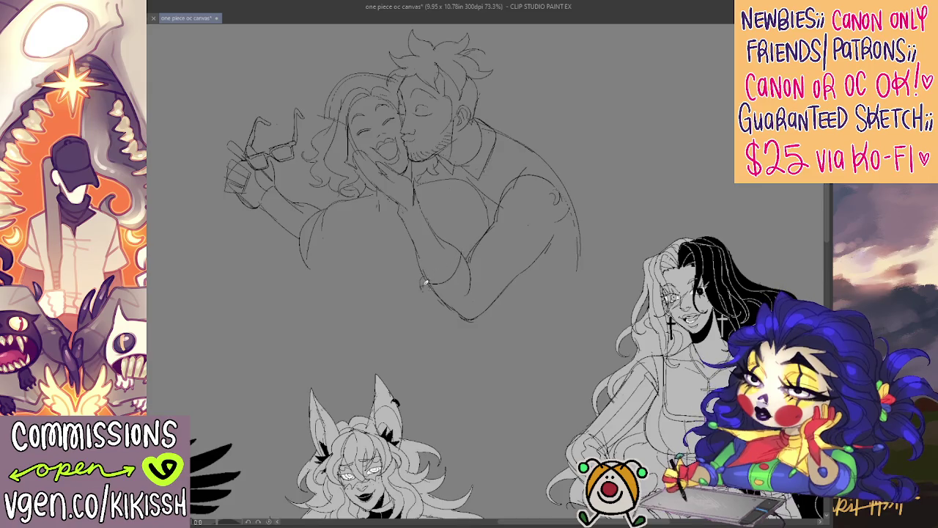
# - Sketch the lower hand curve and a line down the forearm
pyautogui.moveTo(418, 288)
pyautogui.mouseDown()
pyautogui.moveTo(449, 313)
pyautogui.moveTo(473, 296)
pyautogui.mouseUp()
pyautogui.moveTo(461, 264); pyautogui.dragTo(473, 298)
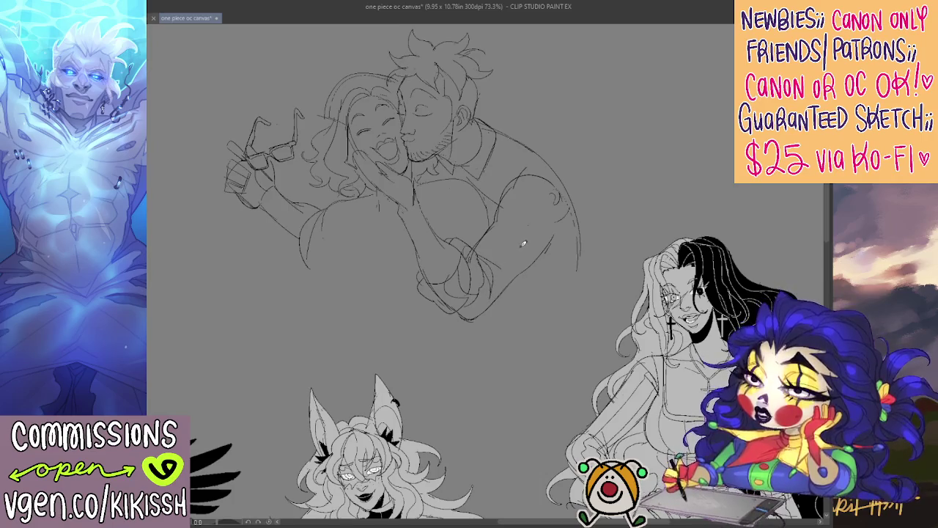
pyautogui.moveTo(514, 176); pyautogui.dragTo(492, 195)
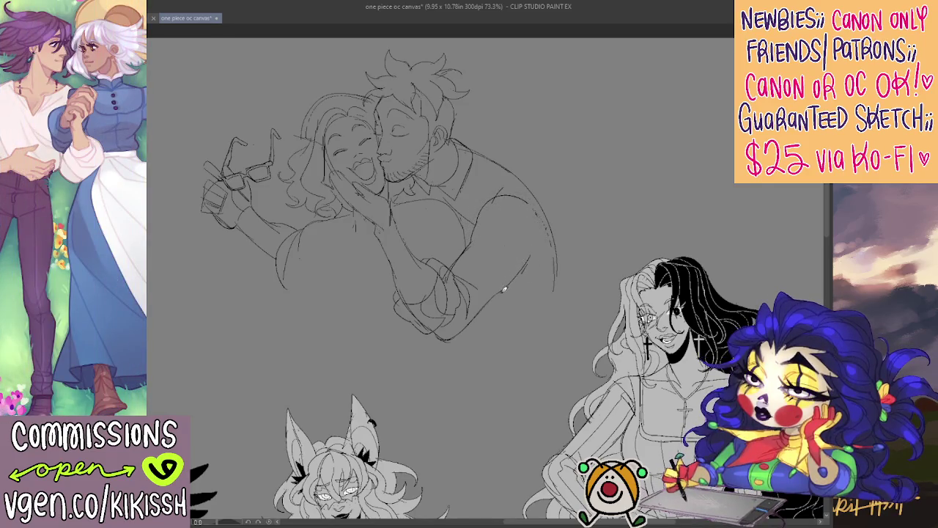
# - Outline the man's wrapped arm, redoing the detail strokes near its lower end
pyautogui.moveTo(545, 257); pyautogui.dragTo(529, 207)
pyautogui.moveTo(543, 271)
pyautogui.mouseDown()
pyautogui.moveTo(494, 214)
pyautogui.moveTo(502, 245)
pyautogui.moveTo(530, 273)
pyautogui.moveTo(500, 262)
pyautogui.mouseUp()
pyautogui.moveTo(469, 330); pyautogui.dragTo(488, 311)
pyautogui.hotkey('ctrl', 'z')
pyautogui.moveTo(523, 267); pyautogui.dragTo(480, 318)
pyautogui.moveTo(459, 335); pyautogui.dragTo(475, 321)
pyautogui.moveTo(530, 173)
pyautogui.mouseDown()
pyautogui.moveTo(578, 188)
pyautogui.moveTo(599, 184)
pyautogui.mouseUp()
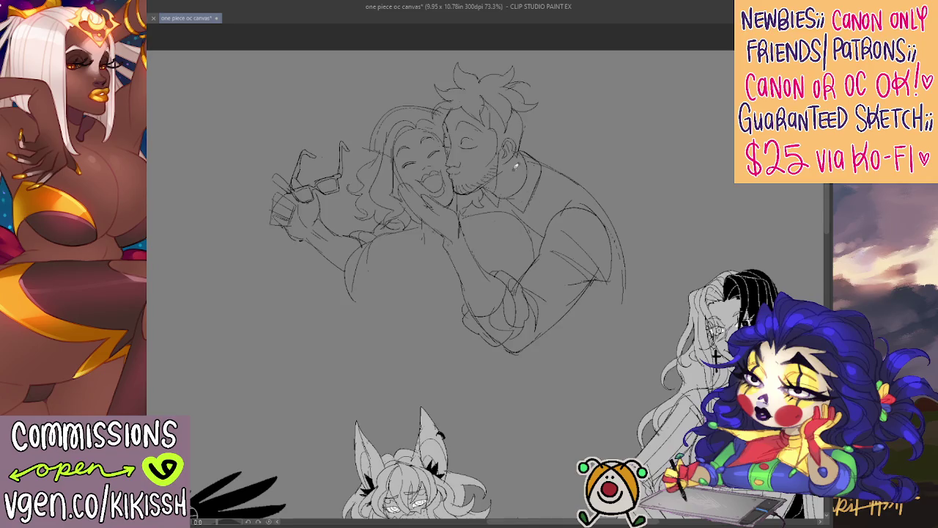
pyautogui.scroll(-3, 540, 176)
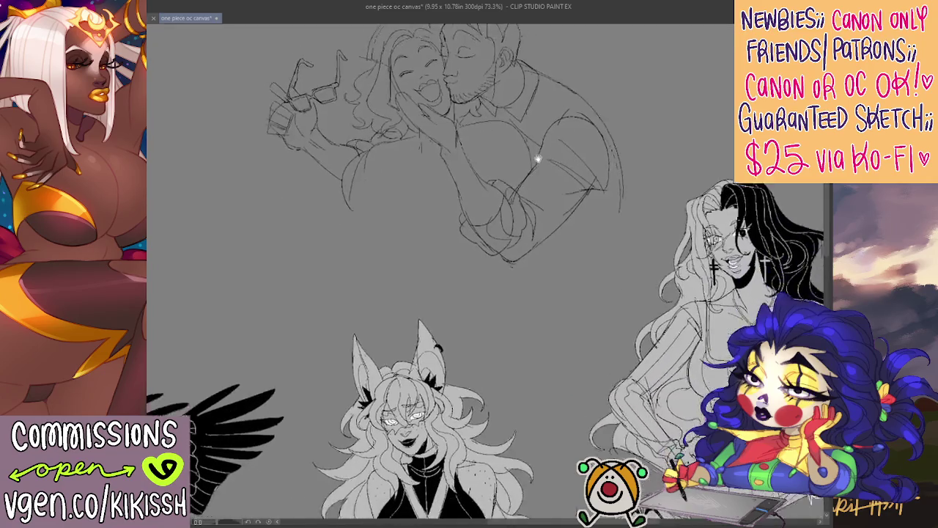
pyautogui.scroll(-3, 540, 165)
pyautogui.scroll(-3, 560, 186)
pyautogui.scroll(-3, 543, 161)
pyautogui.scroll(-1, 514, 132)
pyautogui.scroll(3, 496, 147)
pyautogui.scroll(3, 495, 234)
pyautogui.scroll(3, 494, 323)
pyautogui.scroll(2, 489, 308)
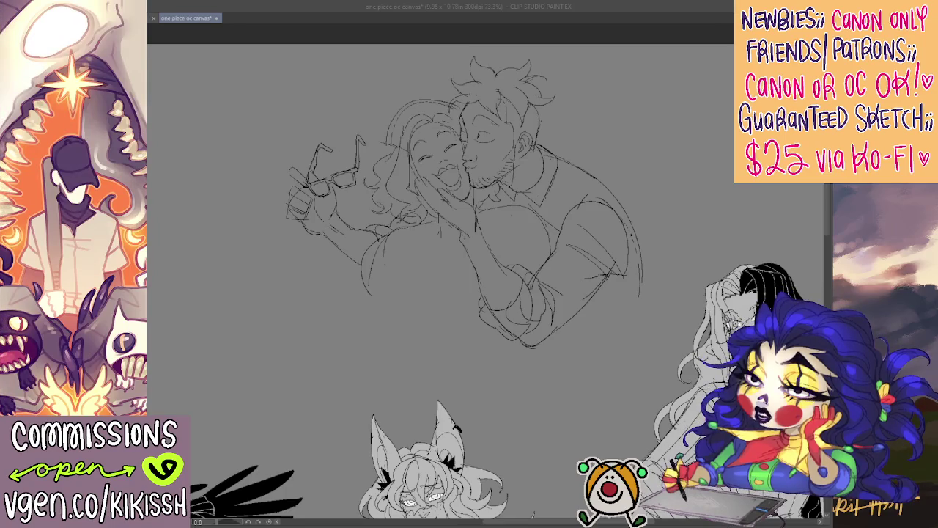
pyautogui.click(430, 291)
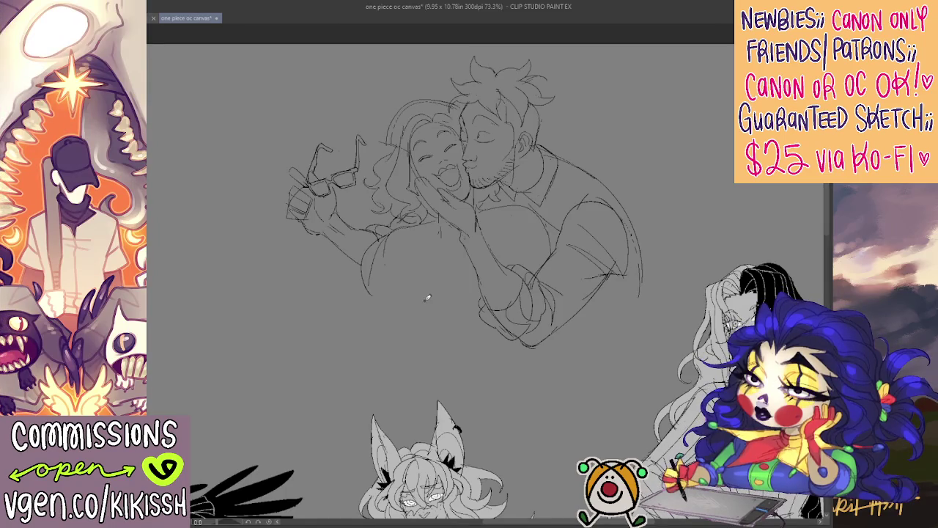
pyautogui.moveTo(657, 198); pyautogui.dragTo(627, 191)
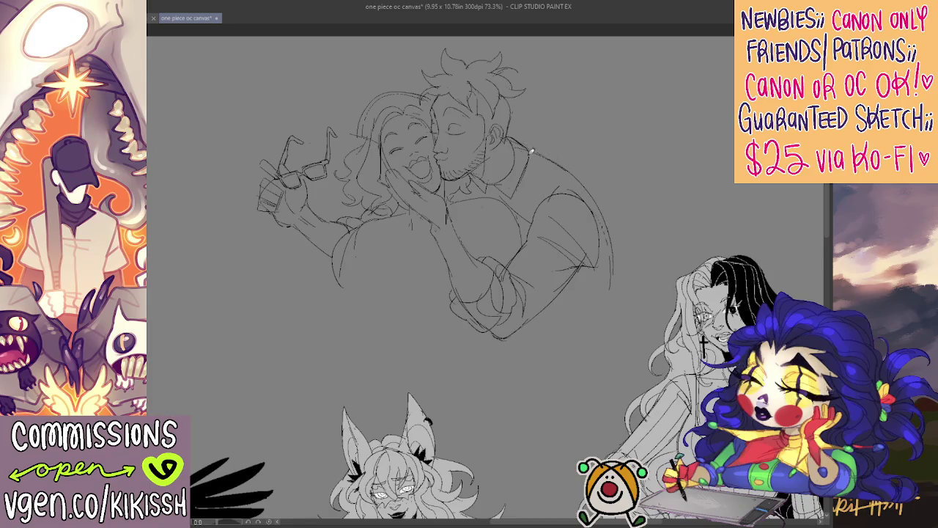
pyautogui.moveTo(571, 168); pyautogui.dragTo(618, 297)
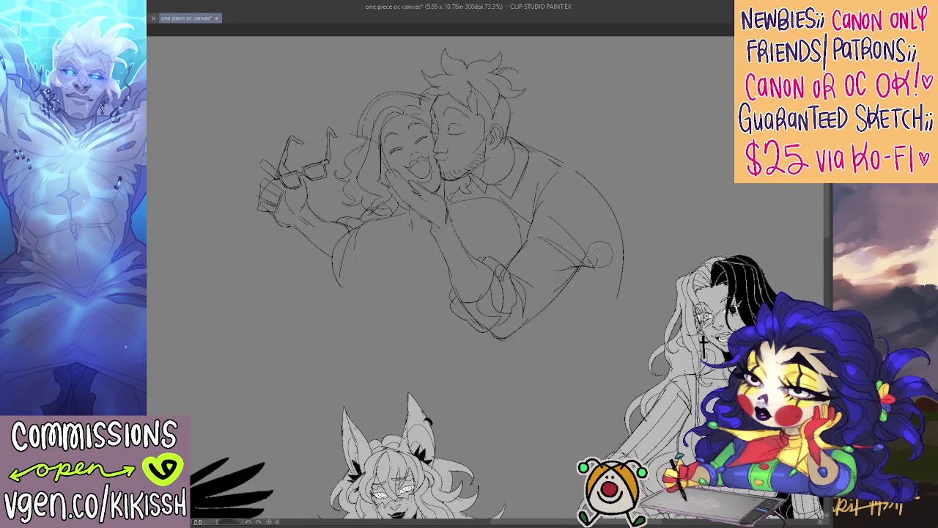
pyautogui.moveTo(569, 183); pyautogui.dragTo(600, 205)
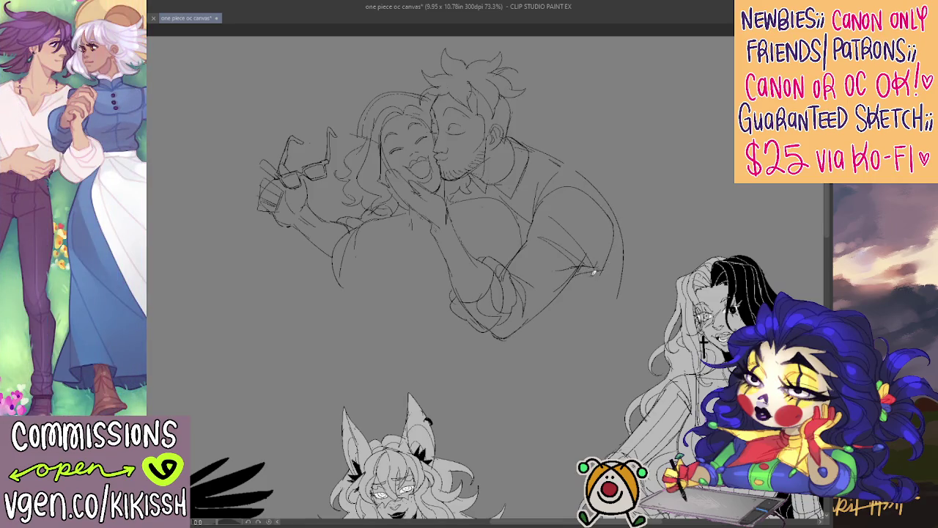
pyautogui.moveTo(576, 274); pyautogui.dragTo(587, 268)
pyautogui.moveTo(549, 242); pyautogui.dragTo(591, 257)
pyautogui.moveTo(559, 208); pyautogui.dragTo(605, 260)
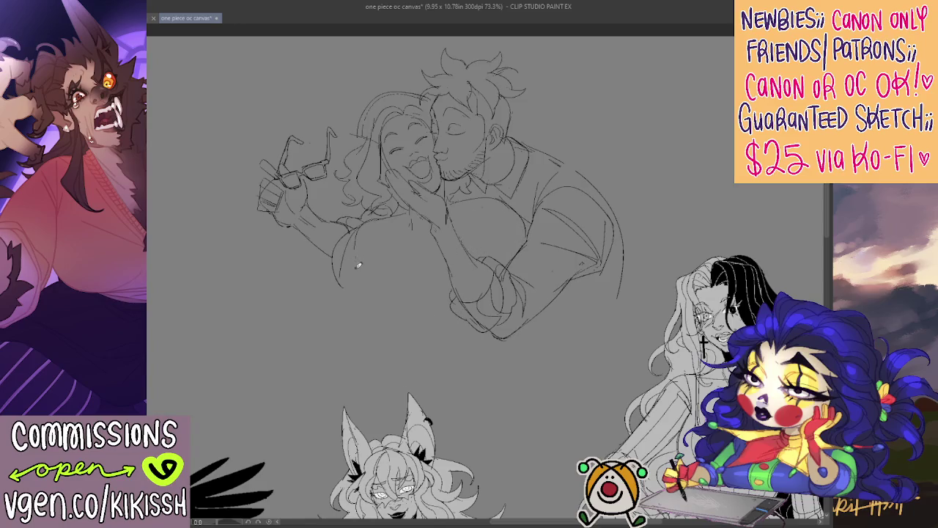
pyautogui.moveTo(403, 190)
pyautogui.mouseDown()
pyautogui.moveTo(407, 214)
pyautogui.moveTo(396, 209)
pyautogui.mouseUp()
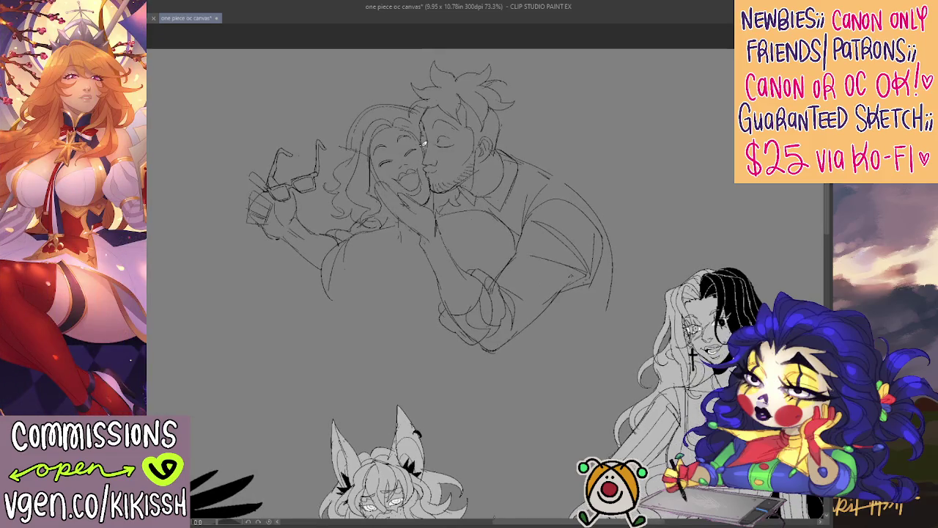
pyautogui.moveTo(431, 147)
pyautogui.mouseDown()
pyautogui.moveTo(422, 163)
pyautogui.moveTo(448, 143)
pyautogui.mouseUp()
pyautogui.hotkey('ctrl', 'z')
pyautogui.moveTo(433, 167); pyautogui.dragTo(443, 175)
pyautogui.hotkey('ctrl', 'z')
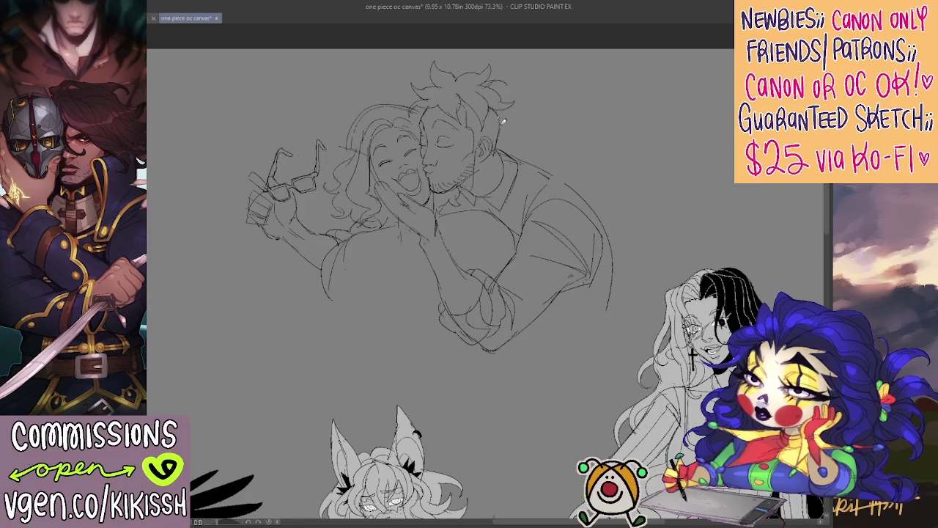
pyautogui.moveTo(603, 203); pyautogui.dragTo(605, 191)
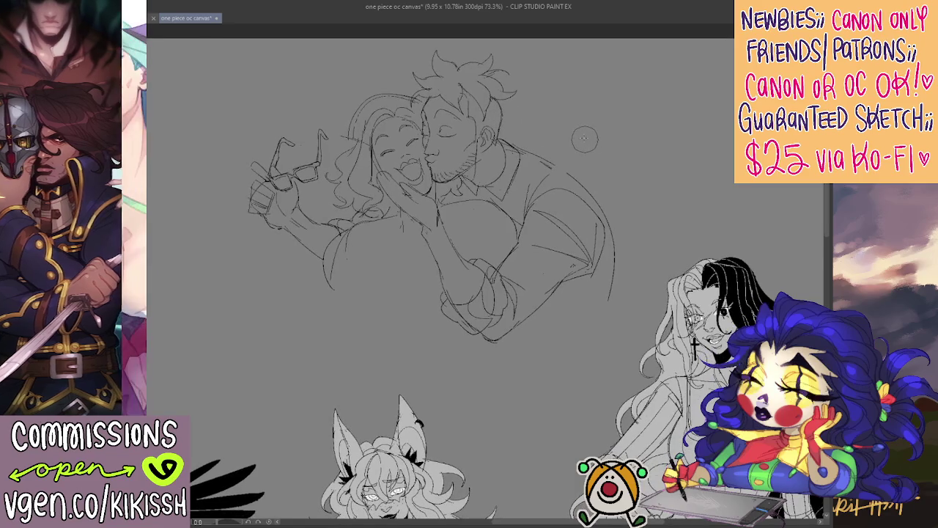
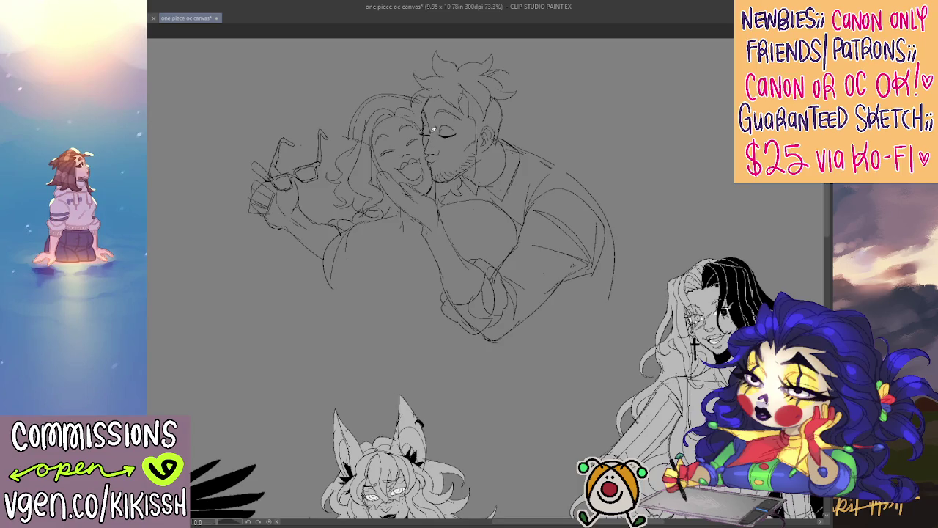
# - Refine the man's cheek and hair lines and reshape the clasped hands and forearm
pyautogui.moveTo(432, 114)
pyautogui.mouseDown()
pyautogui.moveTo(415, 121)
pyautogui.moveTo(425, 125)
pyautogui.moveTo(420, 160)
pyautogui.mouseUp()
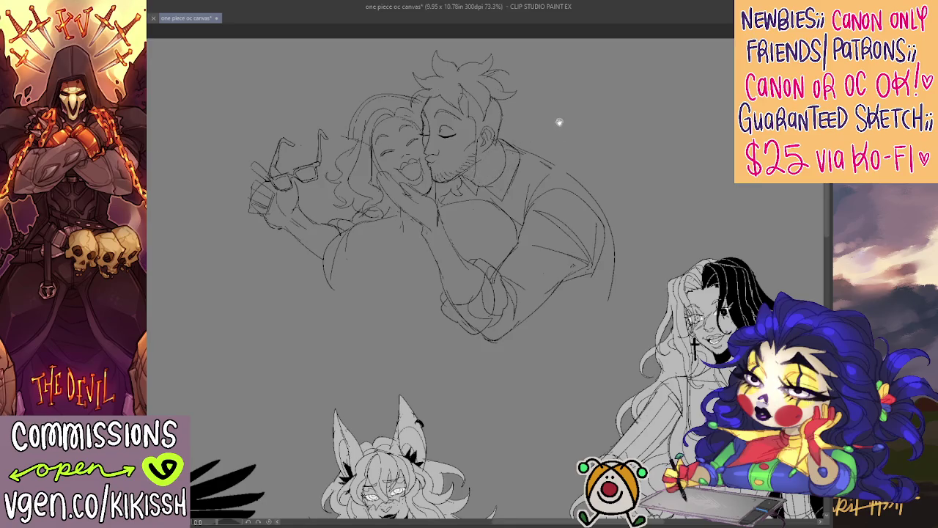
pyautogui.scroll(1, 557, 119)
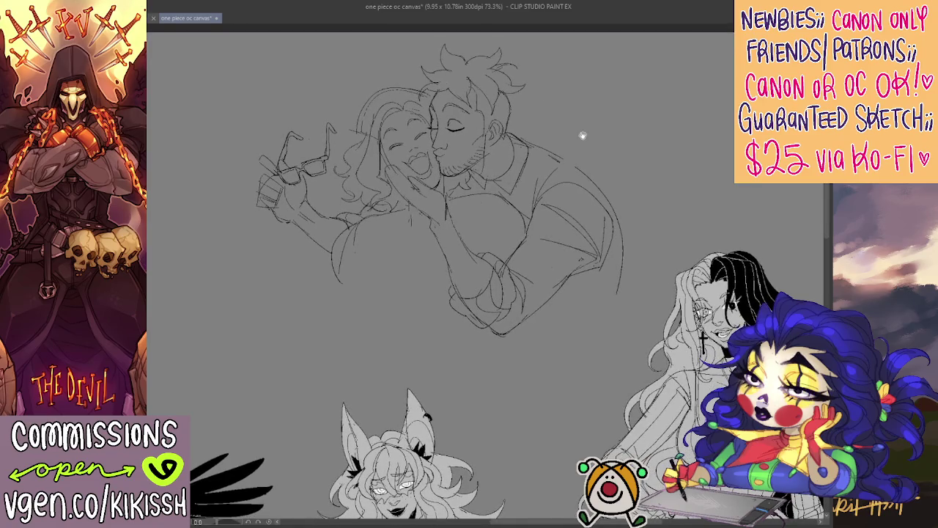
pyautogui.moveTo(583, 136); pyautogui.dragTo(579, 131)
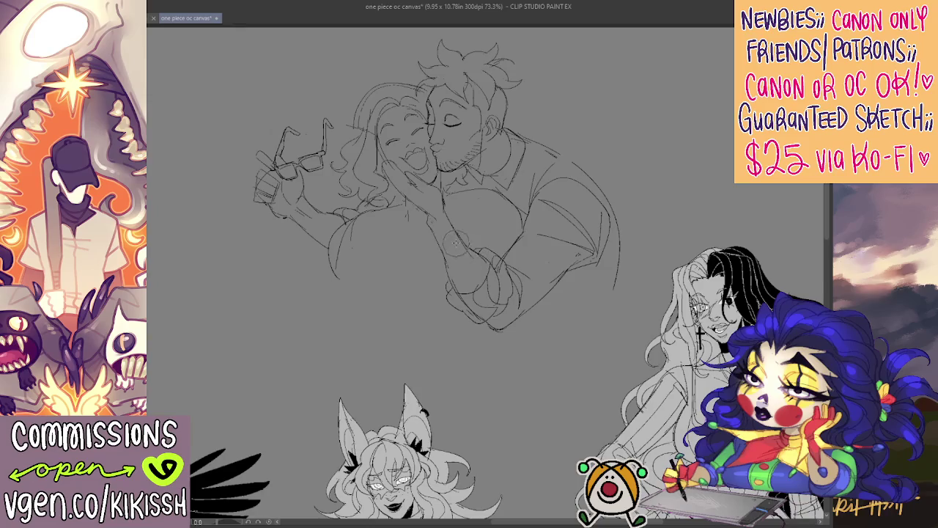
pyautogui.moveTo(470, 290)
pyautogui.mouseDown()
pyautogui.moveTo(462, 315)
pyautogui.moveTo(491, 323)
pyautogui.moveTo(506, 264)
pyautogui.mouseUp()
pyautogui.moveTo(539, 177); pyautogui.dragTo(549, 166)
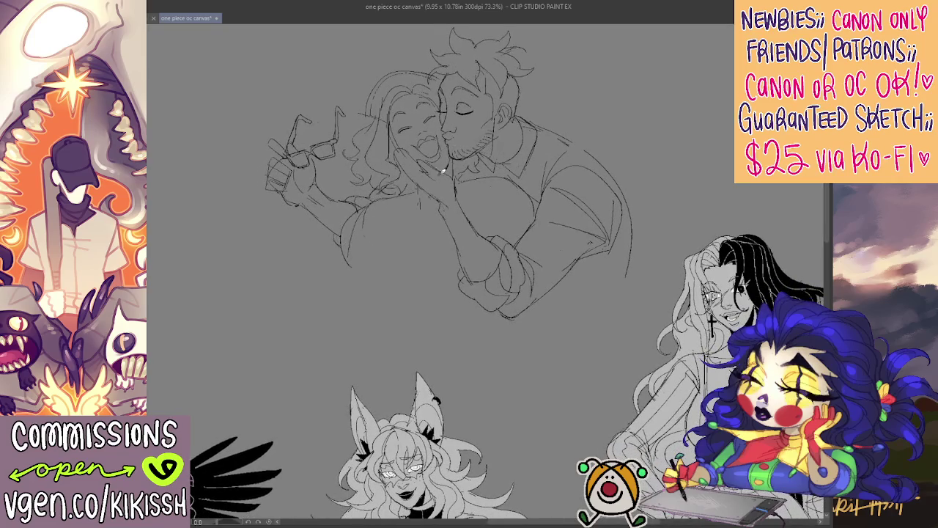
# - Undo stray strokes near the hair and the man's cheek, then outline a book below the woman
pyautogui.moveTo(387, 189); pyautogui.dragTo(364, 202)
pyautogui.hotkey('ctrl', 'z')
pyautogui.hotkey('ctrl', 'z')
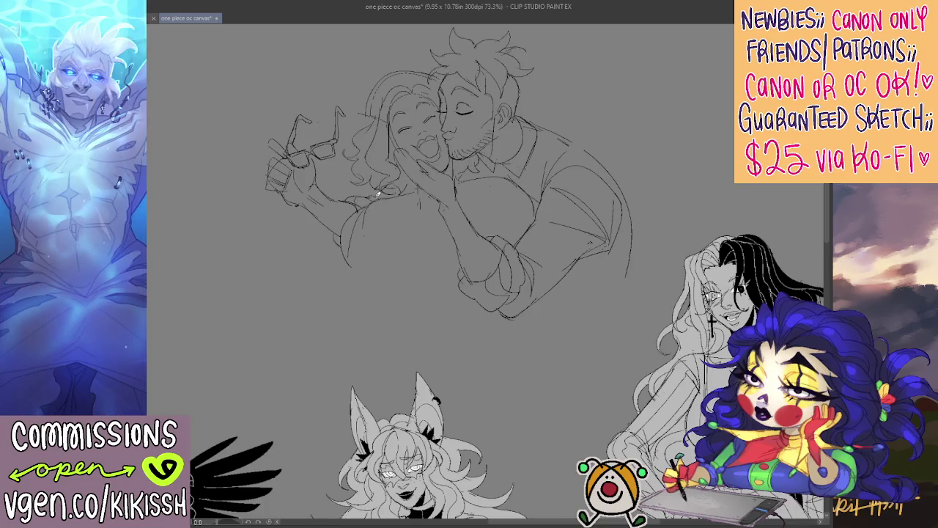
pyautogui.moveTo(438, 134); pyautogui.dragTo(507, 120)
pyautogui.hotkey('ctrl', 'z')
pyautogui.moveTo(330, 265)
pyautogui.mouseDown()
pyautogui.moveTo(351, 300)
pyautogui.moveTo(400, 233)
pyautogui.moveTo(436, 289)
pyautogui.mouseUp()
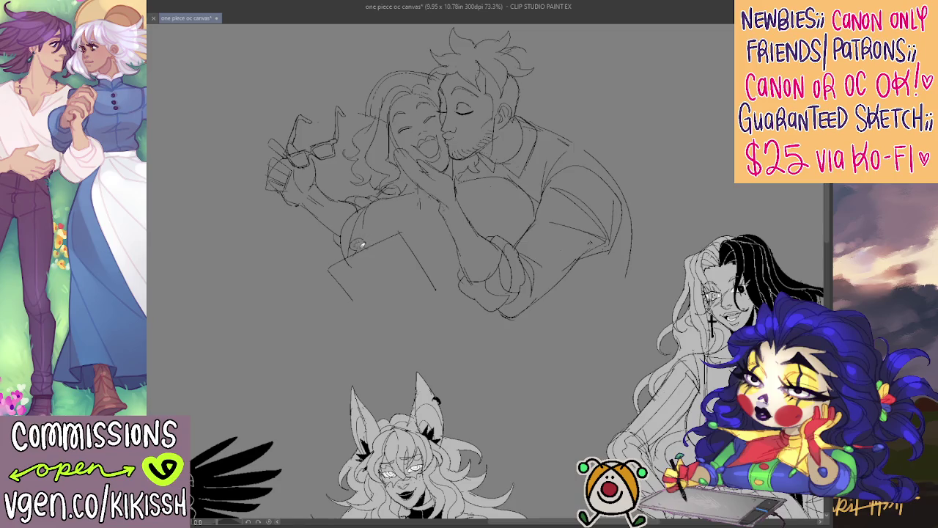
# - Draw the book's curved bottom edge, right edge and upper-right corner marks, redoing failed strokes
pyautogui.moveTo(327, 319)
pyautogui.mouseDown()
pyautogui.moveTo(315, 342)
pyautogui.moveTo(427, 318)
pyautogui.mouseUp()
pyautogui.moveTo(384, 339); pyautogui.dragTo(445, 305)
pyautogui.hotkey('ctrl', 'z')
pyautogui.hotkey('ctrl', 'z')
pyautogui.hotkey('ctrl', 'z')
pyautogui.moveTo(322, 345); pyautogui.dragTo(432, 317)
pyautogui.hotkey('ctrl', 'z')
pyautogui.moveTo(322, 346); pyautogui.dragTo(431, 295)
pyautogui.moveTo(404, 261); pyautogui.dragTo(403, 277)
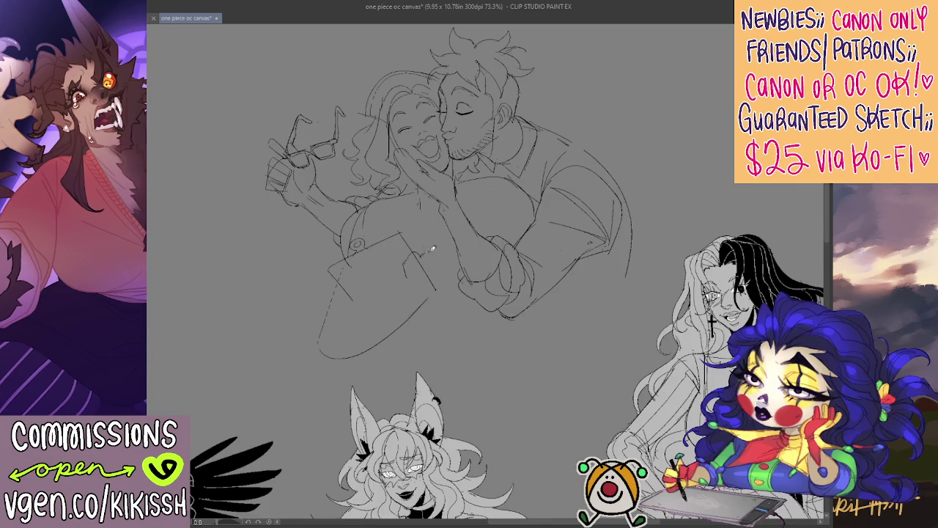
pyautogui.moveTo(445, 274)
pyautogui.mouseDown()
pyautogui.moveTo(426, 299)
pyautogui.moveTo(380, 310)
pyautogui.mouseUp()
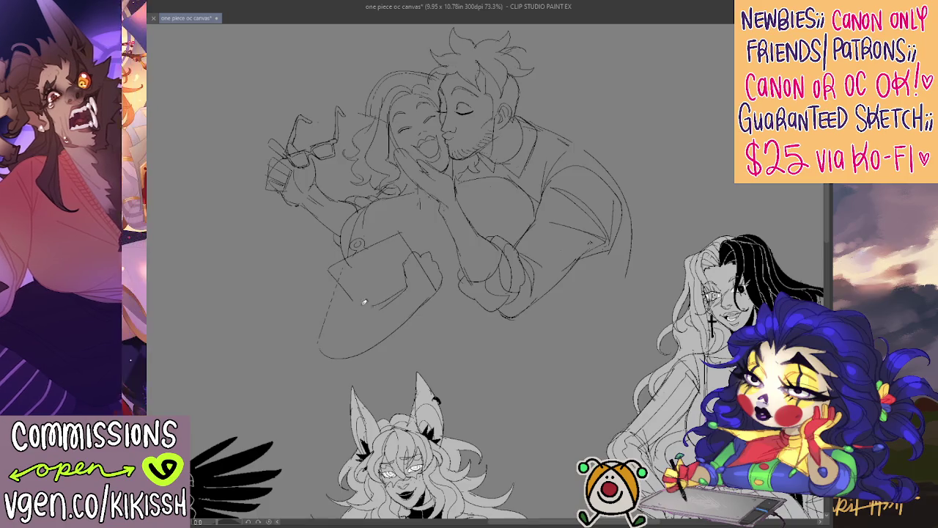
pyautogui.moveTo(415, 274); pyautogui.dragTo(435, 253)
# - With a larger brush, redraw the lower arm's left contour and add a diagonal line across the book front
pyautogui.scroll(2, 440, 242)
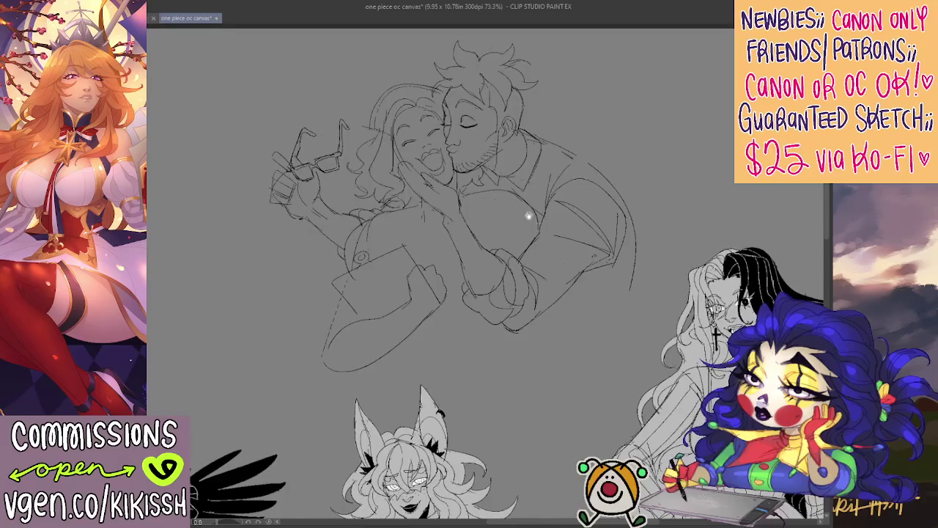
pyautogui.press('e')
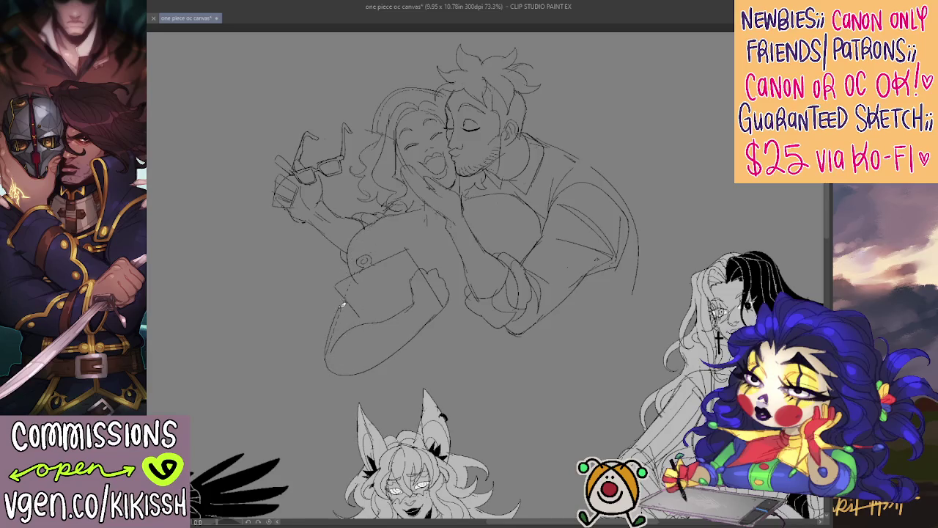
pyautogui.moveTo(334, 326); pyautogui.dragTo(333, 327)
pyautogui.hotkey('ctrl', 'z')
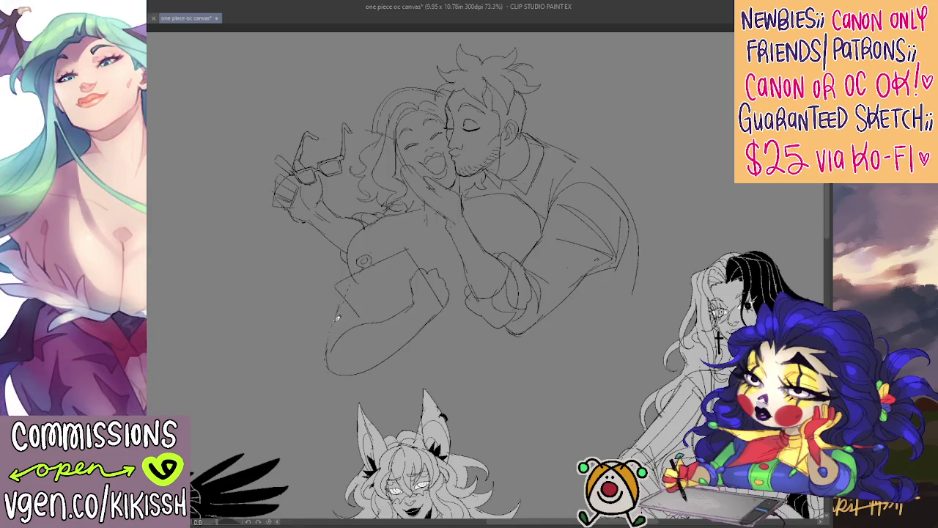
pyautogui.moveTo(329, 345); pyautogui.dragTo(347, 297)
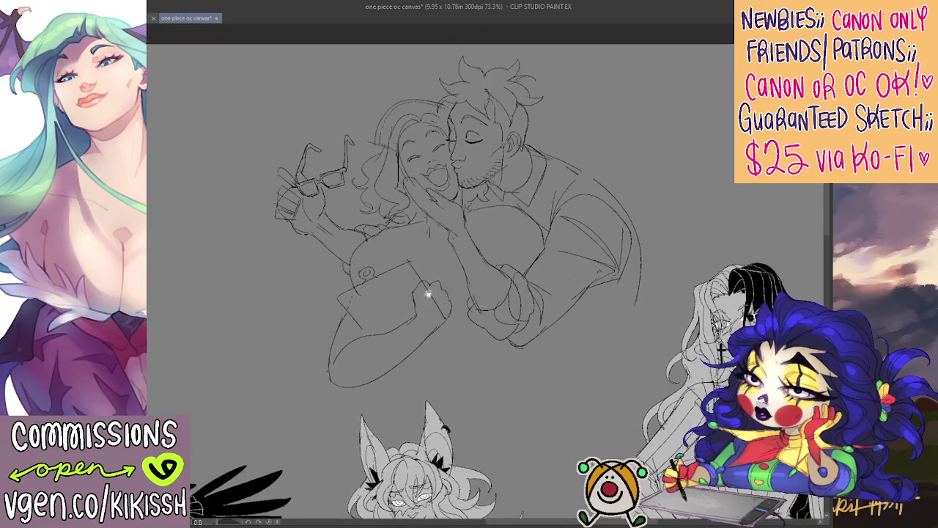
pyautogui.moveTo(340, 296); pyautogui.dragTo(369, 332)
# - Fill the book black, close its lower section's edge, and fill that section black too
pyautogui.click(378, 301)
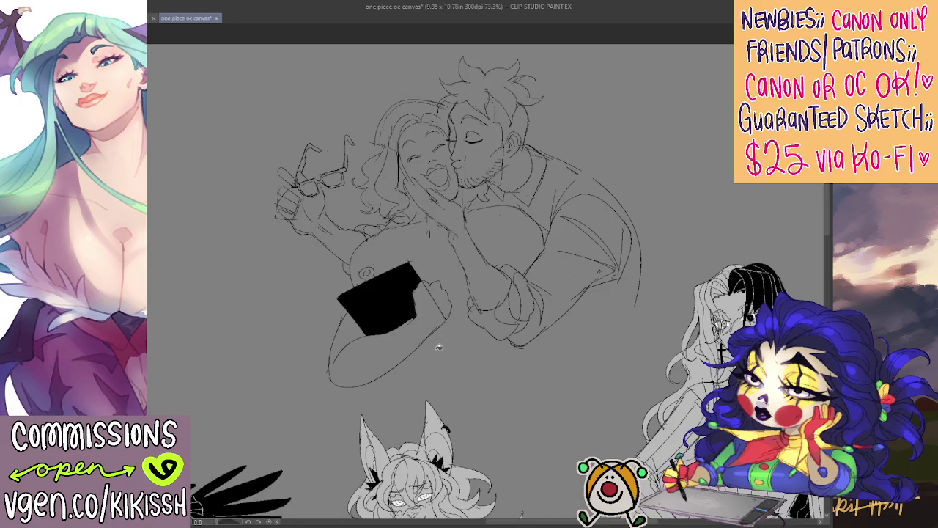
pyautogui.moveTo(399, 373); pyautogui.dragTo(465, 343)
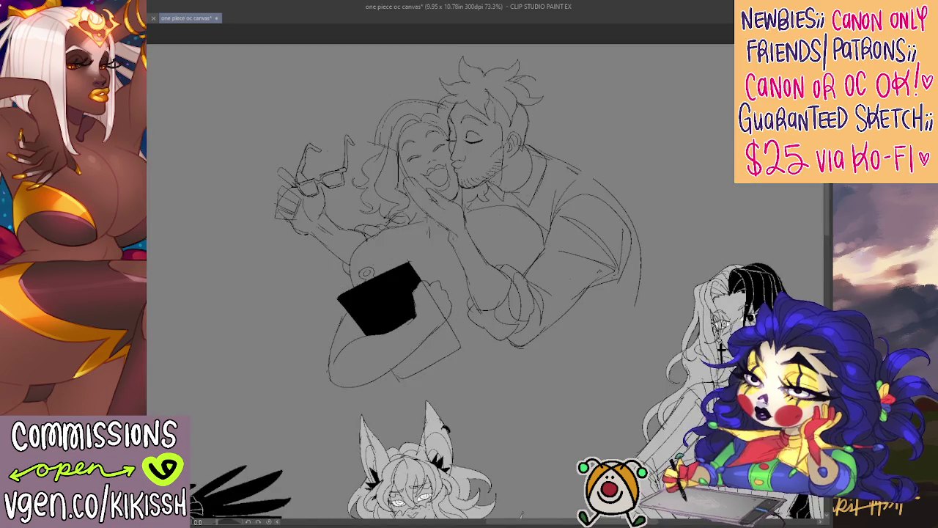
pyautogui.click(446, 343)
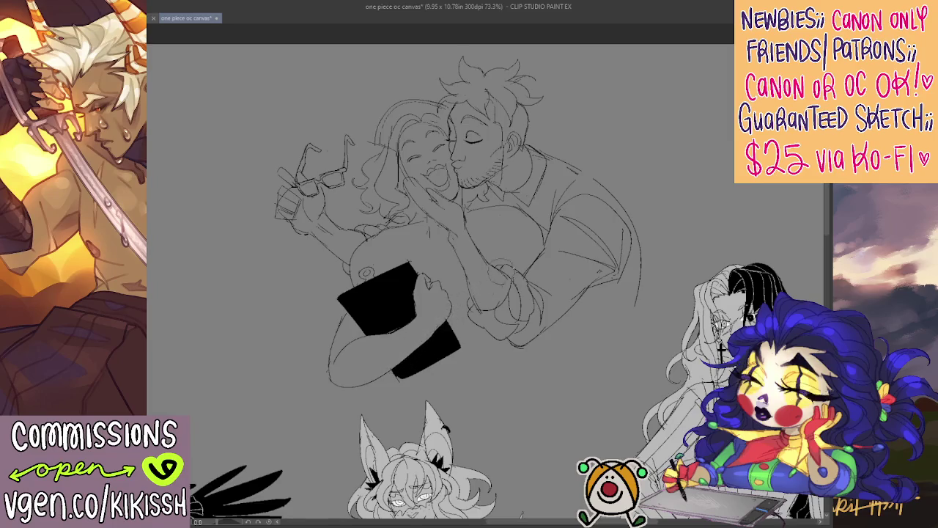
pyautogui.moveTo(551, 250); pyautogui.dragTo(540, 260)
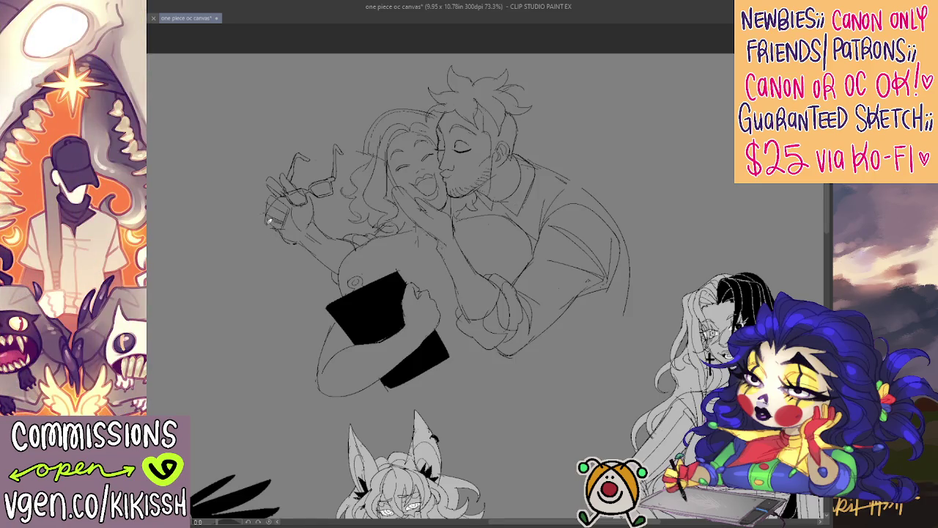
# - Extend the outline and reshape the fingers of the hand holding the glasses, undoing one bad stroke
pyautogui.moveTo(273, 209)
pyautogui.mouseDown()
pyautogui.moveTo(258, 230)
pyautogui.moveTo(281, 228)
pyautogui.moveTo(286, 206)
pyautogui.moveTo(264, 220)
pyautogui.mouseUp()
pyautogui.moveTo(279, 189)
pyautogui.mouseDown()
pyautogui.moveTo(282, 213)
pyautogui.moveTo(270, 211)
pyautogui.mouseUp()
pyautogui.moveTo(284, 219)
pyautogui.mouseDown()
pyautogui.moveTo(272, 236)
pyautogui.moveTo(293, 241)
pyautogui.mouseUp()
pyautogui.hotkey('ctrl', 'z')
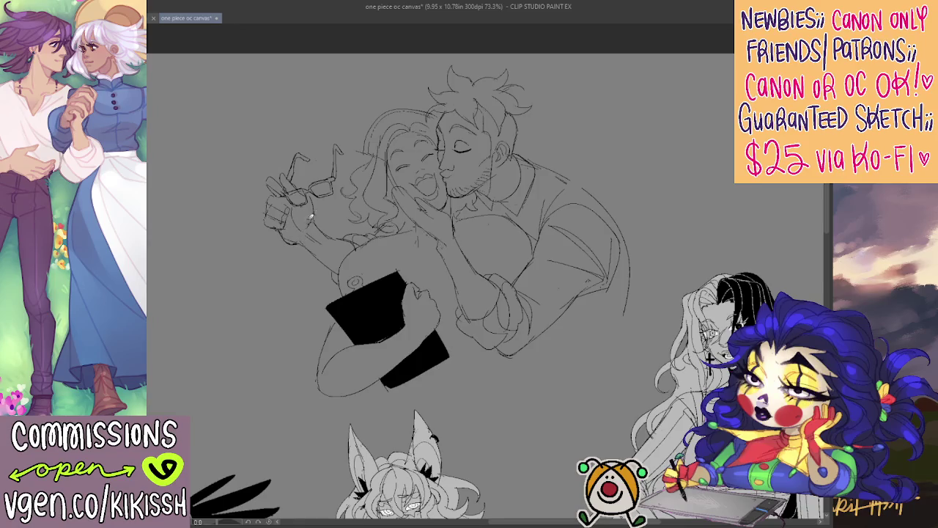
pyautogui.hscroll(3, 310, 219)
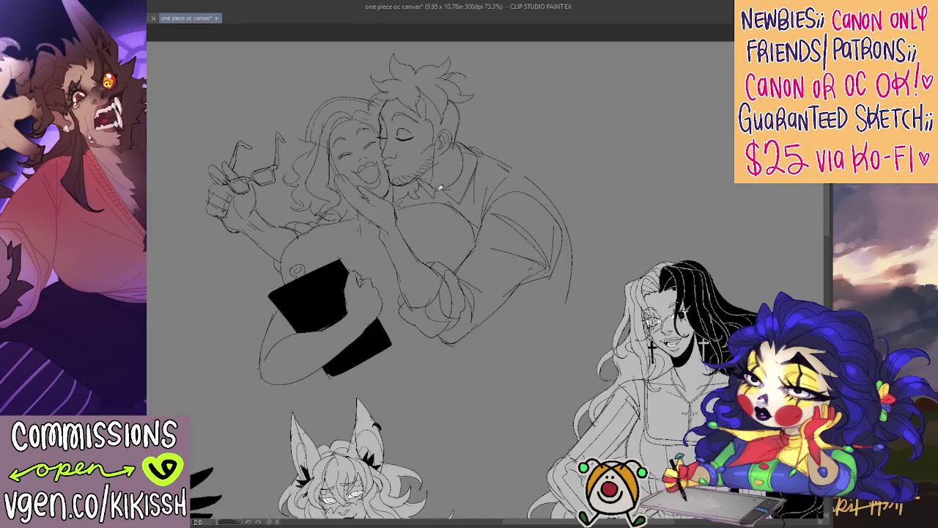
# - Add strokes along the man's neck and jaw and redraw the line of his shoulder
pyautogui.moveTo(434, 181)
pyautogui.mouseDown()
pyautogui.moveTo(415, 198)
pyautogui.moveTo(449, 178)
pyautogui.mouseUp()
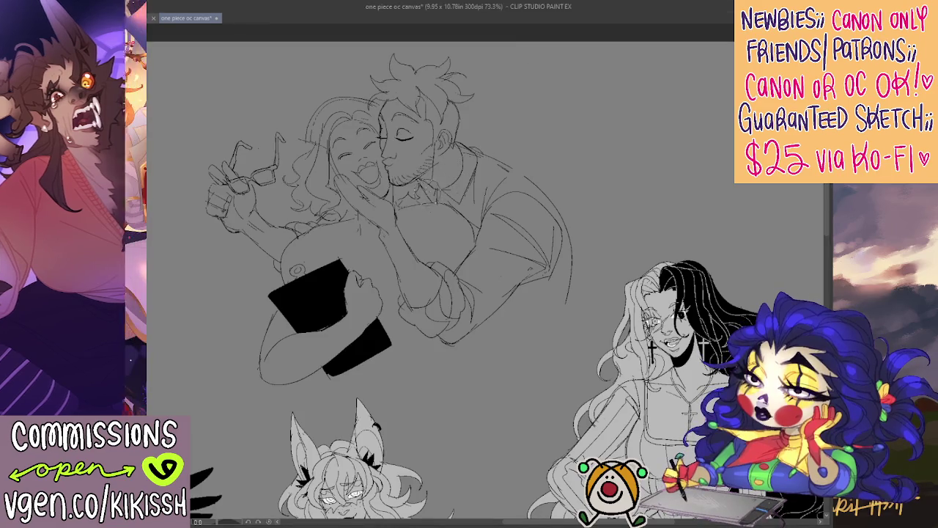
pyautogui.moveTo(418, 188); pyautogui.dragTo(444, 209)
pyautogui.moveTo(486, 162); pyautogui.dragTo(472, 176)
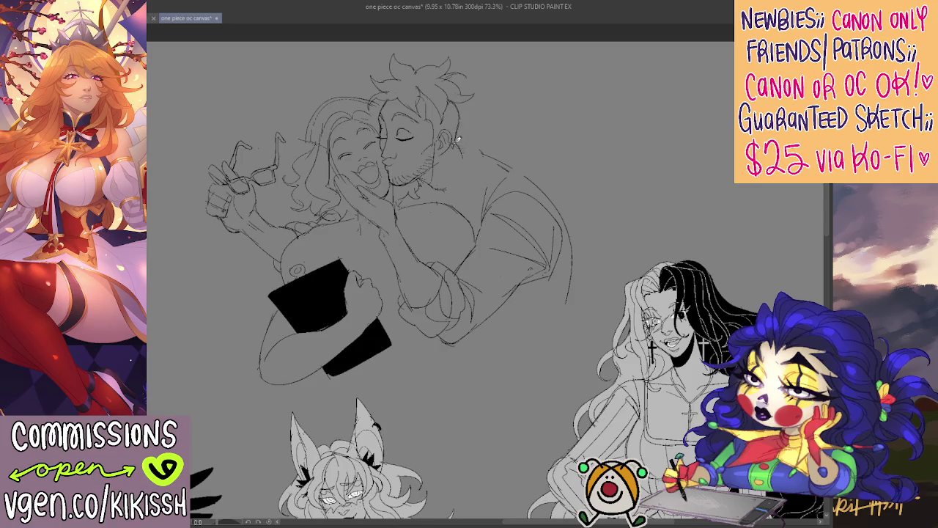
pyautogui.moveTo(462, 144)
pyautogui.mouseDown()
pyautogui.moveTo(469, 189)
pyautogui.moveTo(482, 159)
pyautogui.mouseUp()
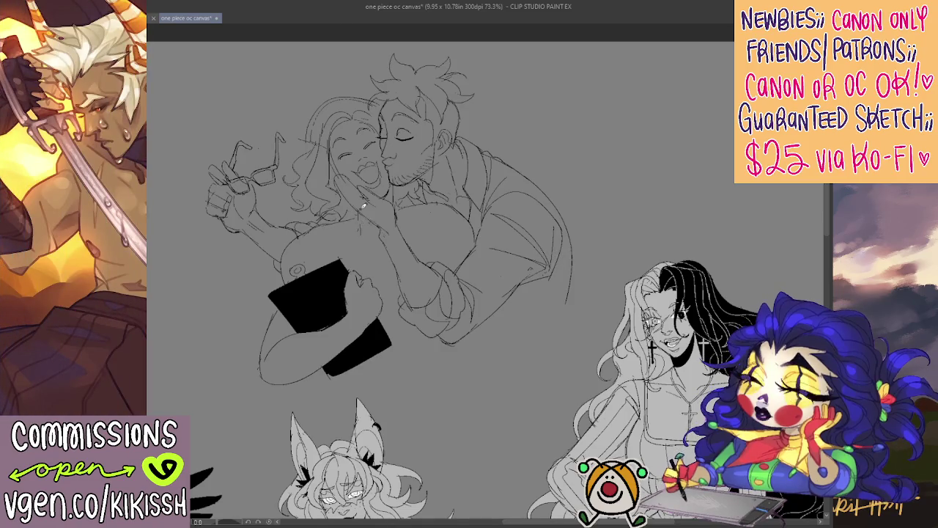
pyautogui.scroll(1, 396, 285)
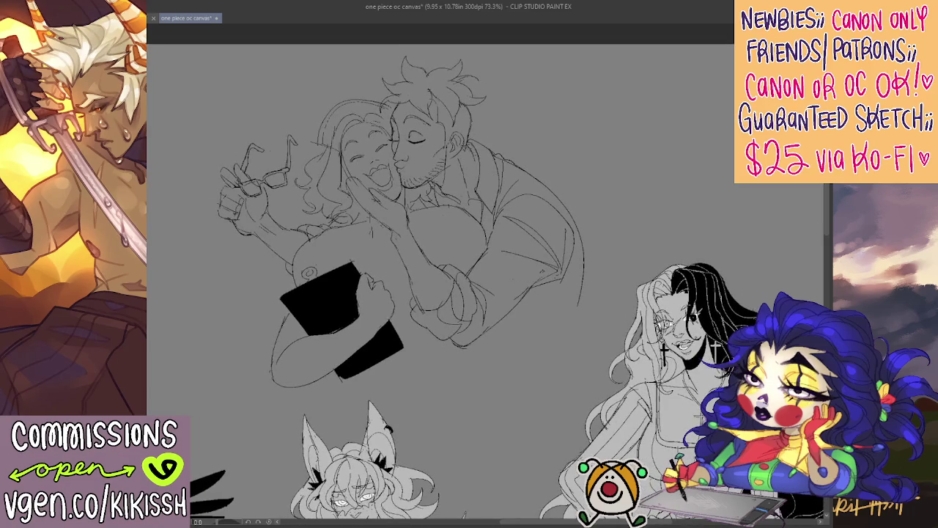
# - Save the canvas and add a small stroke near the hand under her chin
pyautogui.hotkey('ctrl', 's')
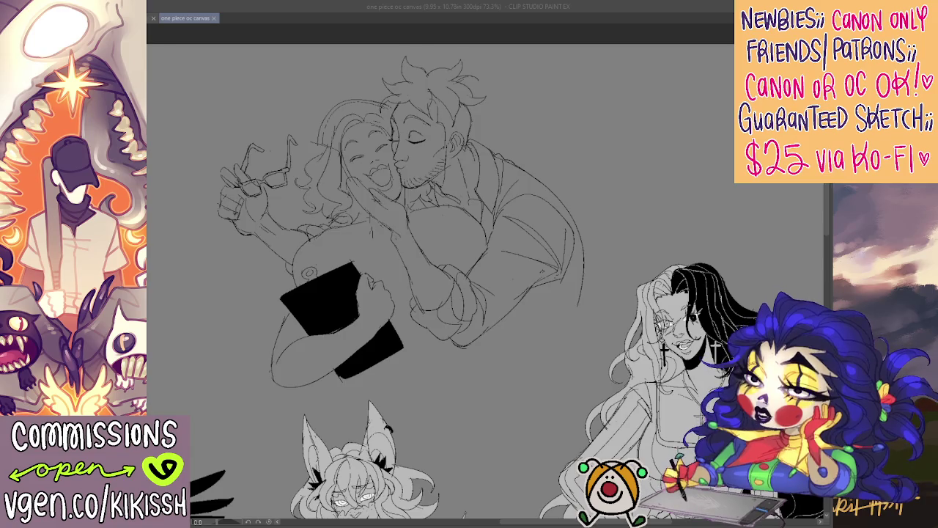
pyautogui.moveTo(470, 275); pyautogui.dragTo(477, 244)
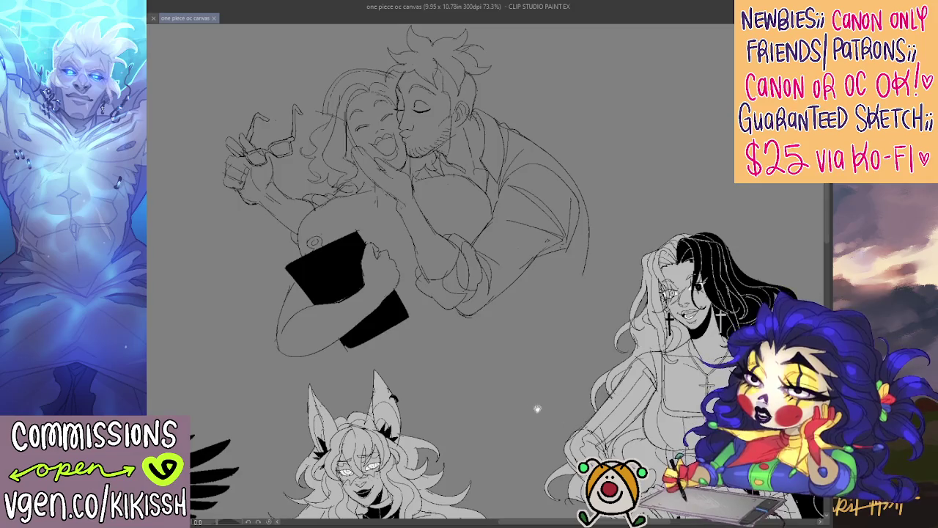
pyautogui.moveTo(544, 412); pyautogui.dragTo(525, 411)
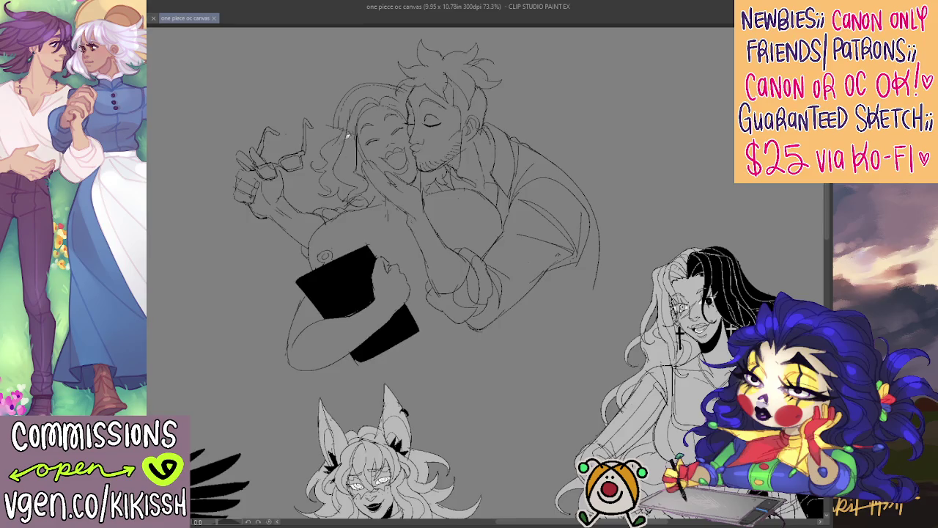
pyautogui.moveTo(408, 130); pyautogui.dragTo(411, 116)
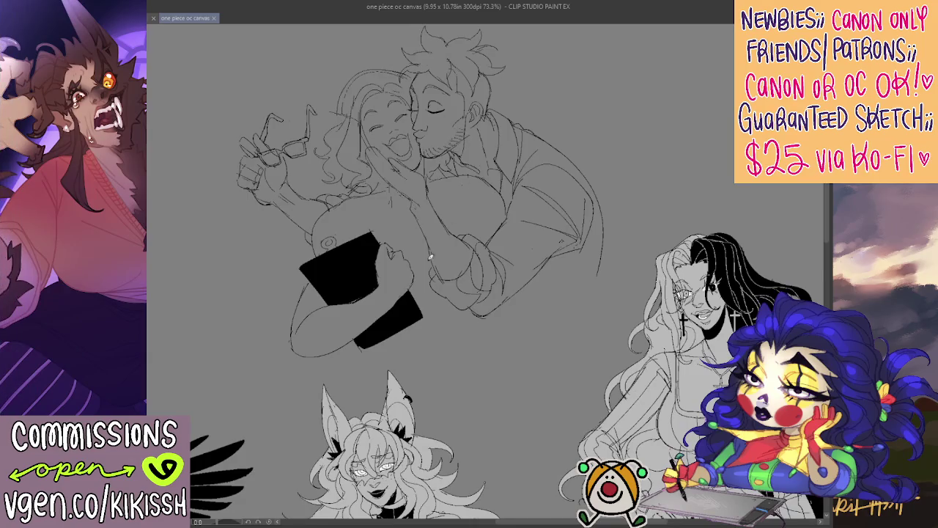
pyautogui.moveTo(397, 250); pyautogui.dragTo(408, 248)
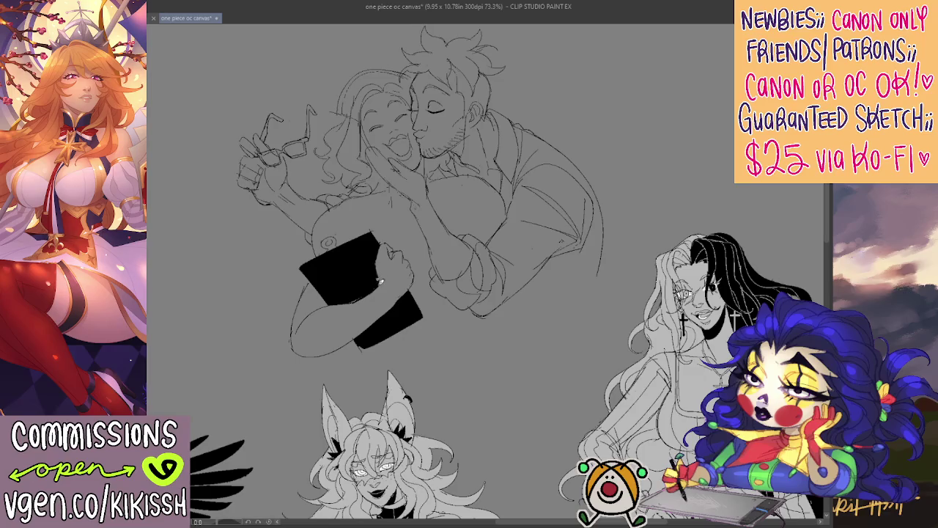
pyautogui.moveTo(379, 253); pyautogui.dragTo(386, 261)
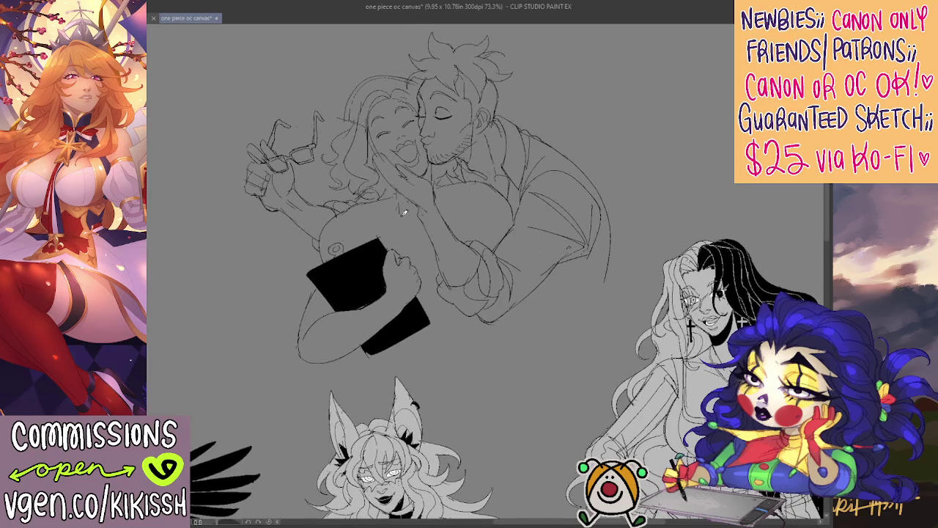
# - Draw a looped hoop earring on the woman's ear and lighten the lines around the hand under her chin
pyautogui.hotkey('alt', 'Tab')
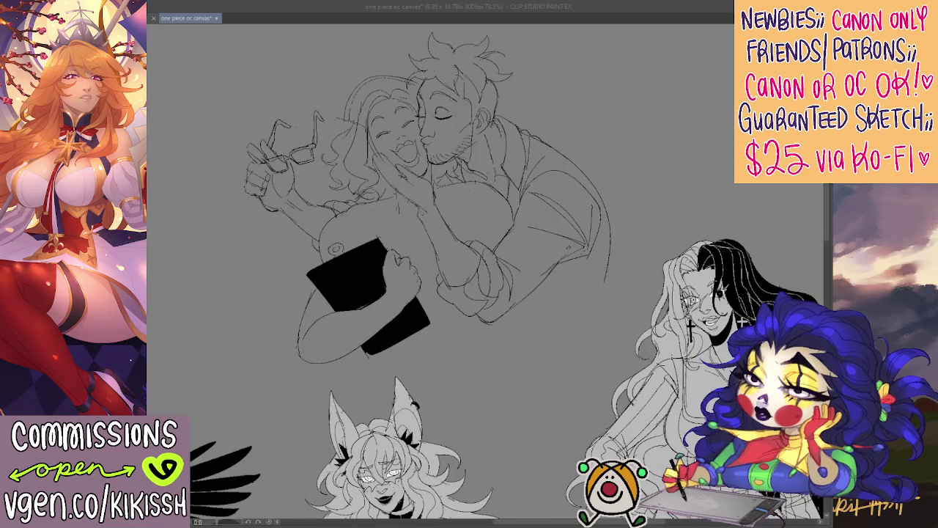
pyautogui.hotkey('alt', 'Tab')
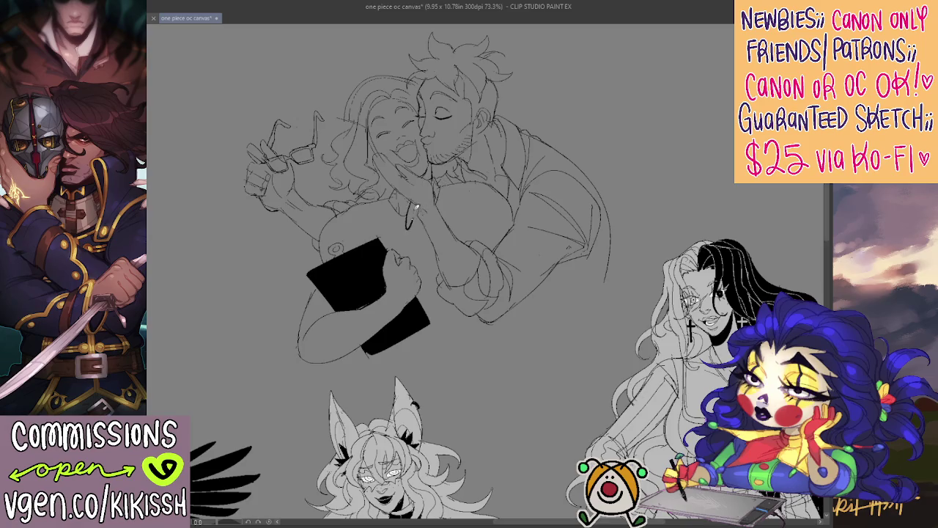
pyautogui.moveTo(410, 207); pyautogui.dragTo(421, 234)
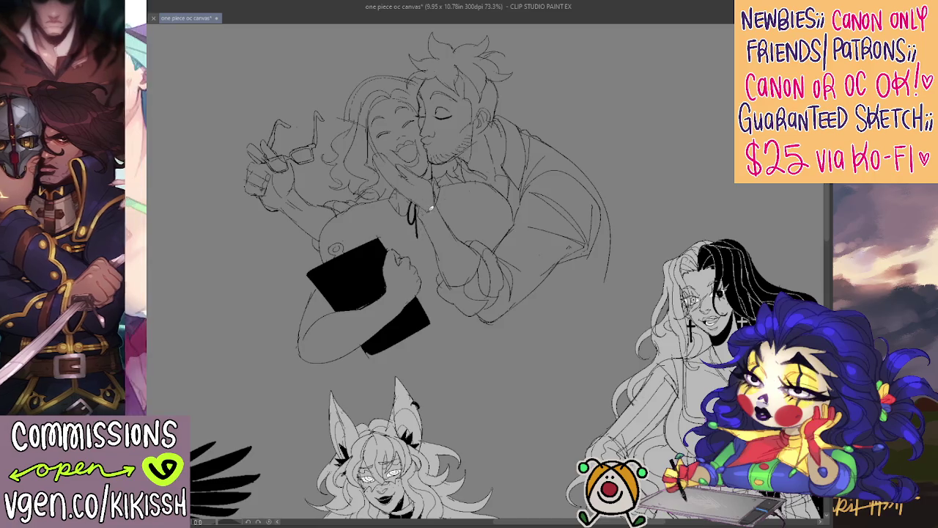
pyautogui.moveTo(419, 208); pyautogui.dragTo(431, 230)
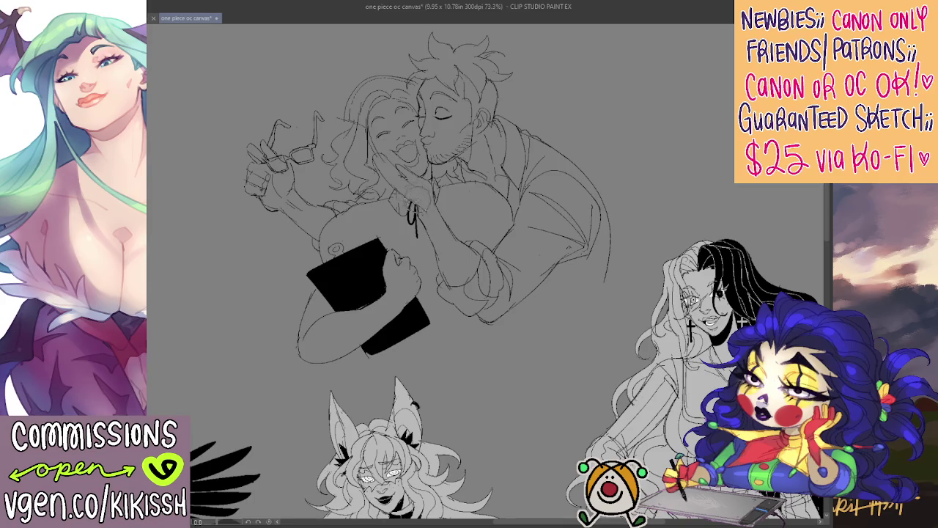
pyautogui.moveTo(418, 197)
pyautogui.mouseDown()
pyautogui.moveTo(412, 220)
pyautogui.moveTo(410, 176)
pyautogui.moveTo(381, 160)
pyautogui.moveTo(381, 146)
pyautogui.moveTo(379, 173)
pyautogui.mouseUp()
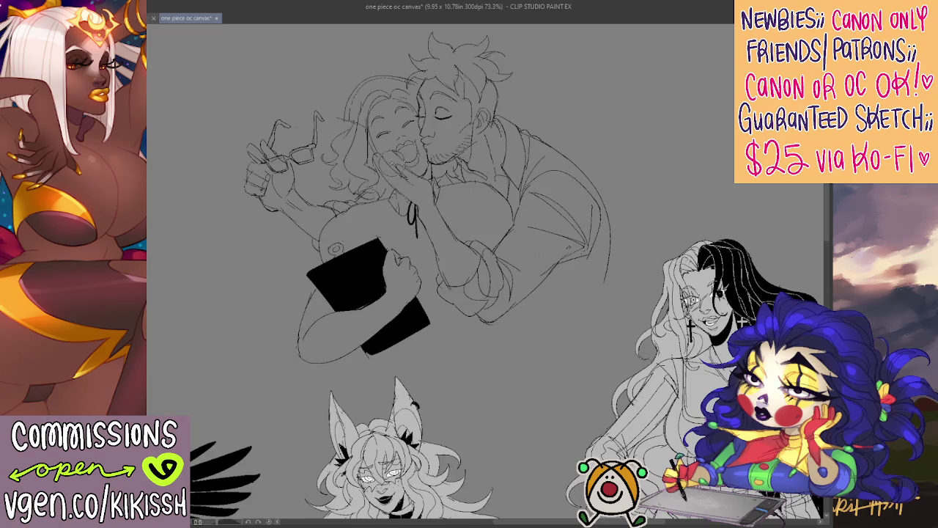
pyautogui.moveTo(398, 168)
pyautogui.mouseDown()
pyautogui.moveTo(412, 186)
pyautogui.moveTo(415, 177)
pyautogui.mouseUp()
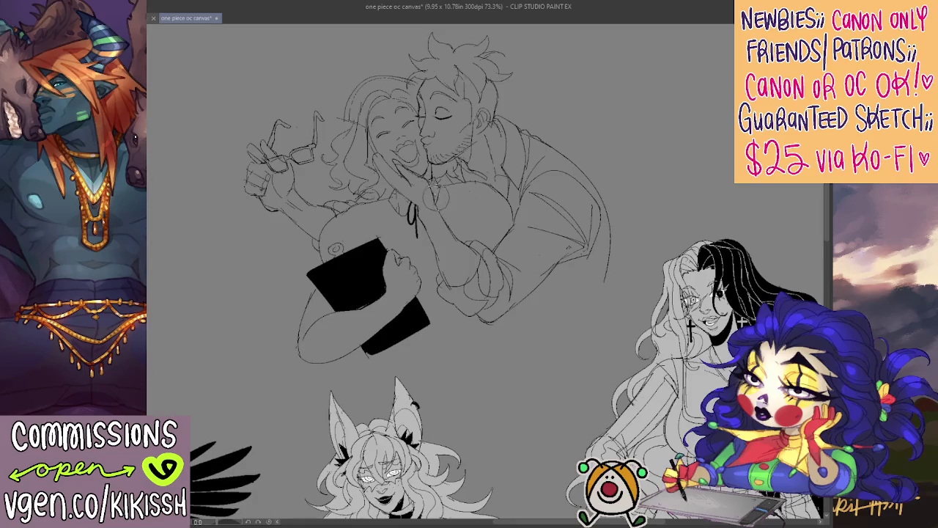
# - Draw a tooth in the woman's open mouth and adjust the hand lines on her cheek
pyautogui.scroll(1, 505, 167)
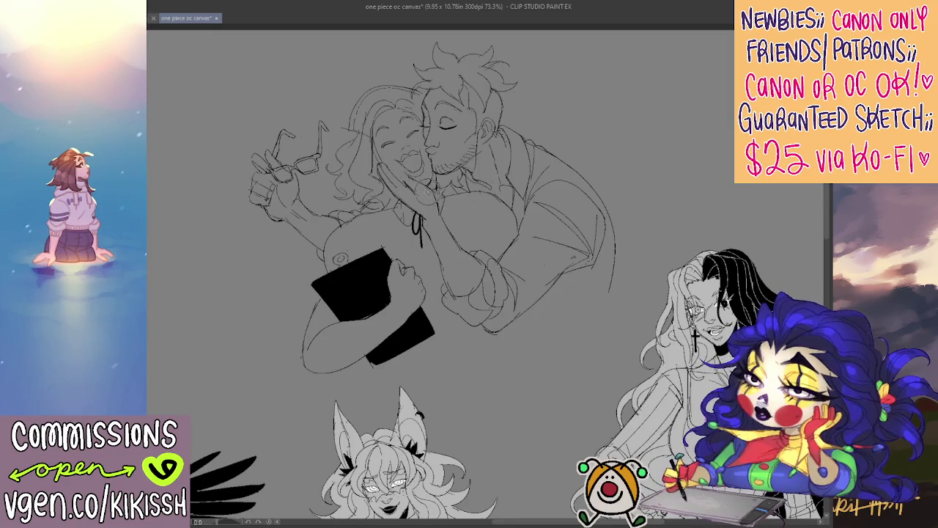
pyautogui.moveTo(411, 168); pyautogui.dragTo(414, 173)
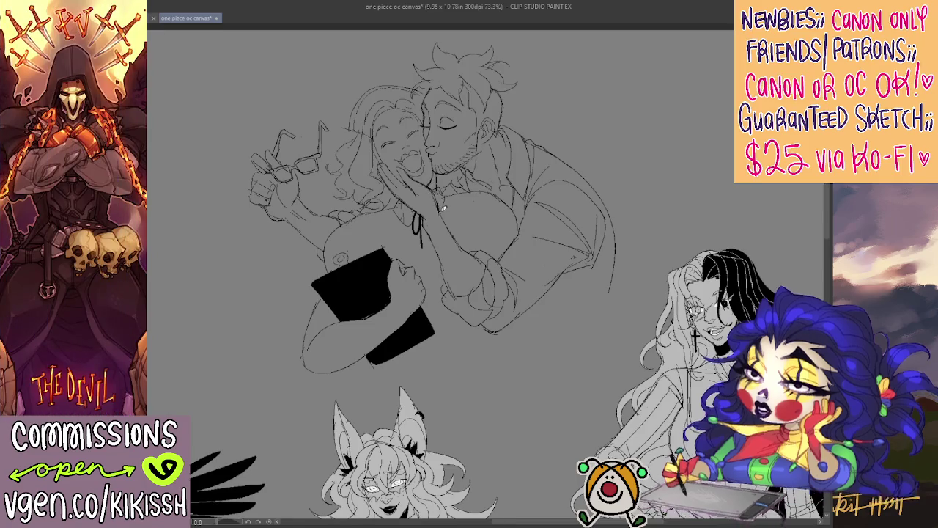
pyautogui.moveTo(443, 208)
pyautogui.mouseDown()
pyautogui.moveTo(442, 191)
pyautogui.moveTo(432, 193)
pyautogui.mouseUp()
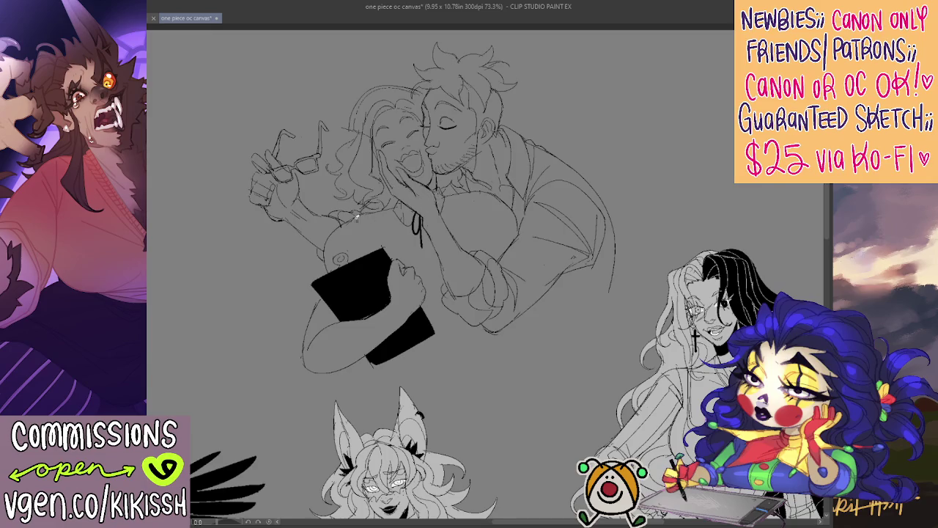
pyautogui.press('h')
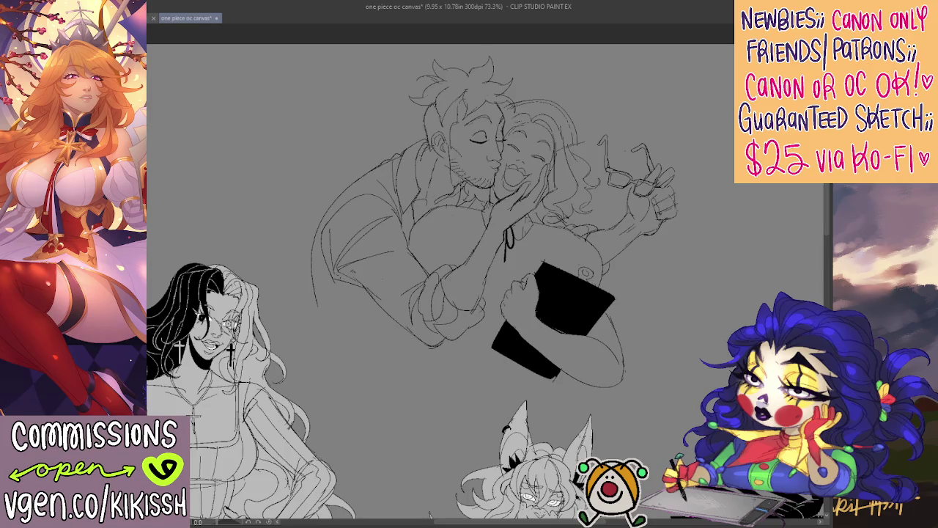
pyautogui.press('h')
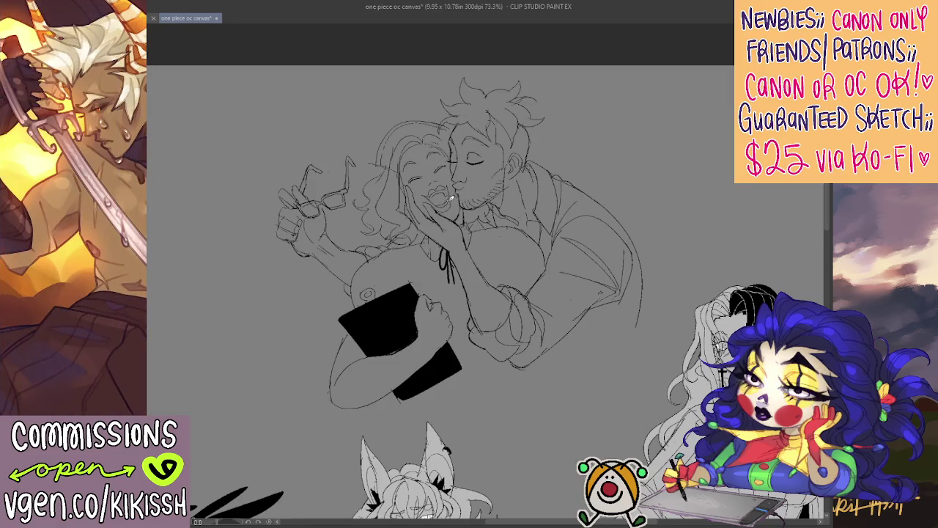
# - Sketch dark lines inside the woman's open, laughing mouth
pyautogui.moveTo(450, 192); pyautogui.dragTo(440, 196)
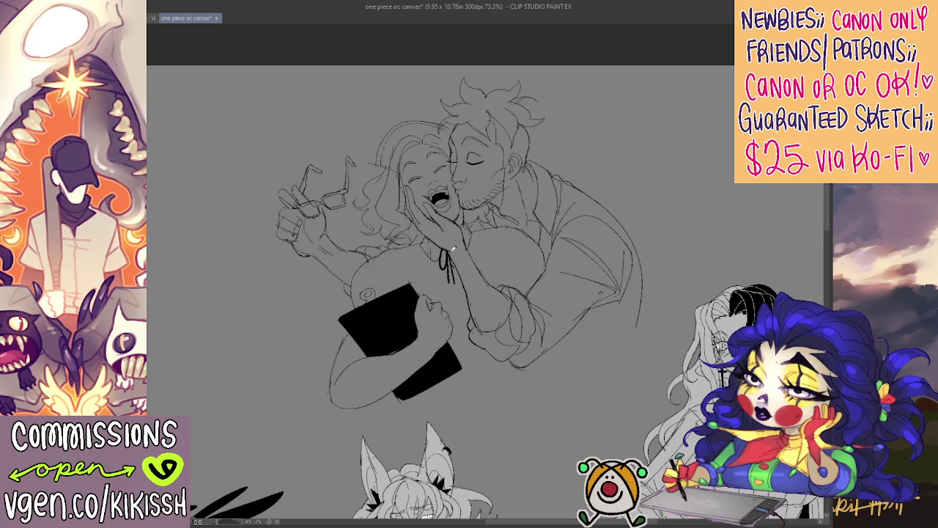
pyautogui.moveTo(476, 280); pyautogui.dragTo(488, 285)
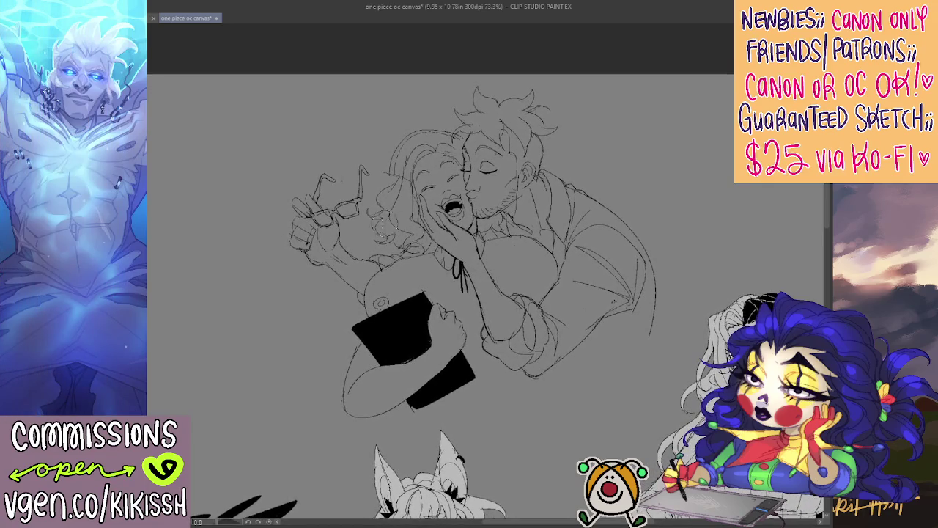
# - Add a stroke to the hand holding the glasses and a small fang in her mouth
pyautogui.moveTo(308, 240)
pyautogui.mouseDown()
pyautogui.moveTo(283, 257)
pyautogui.moveTo(294, 235)
pyautogui.mouseUp()
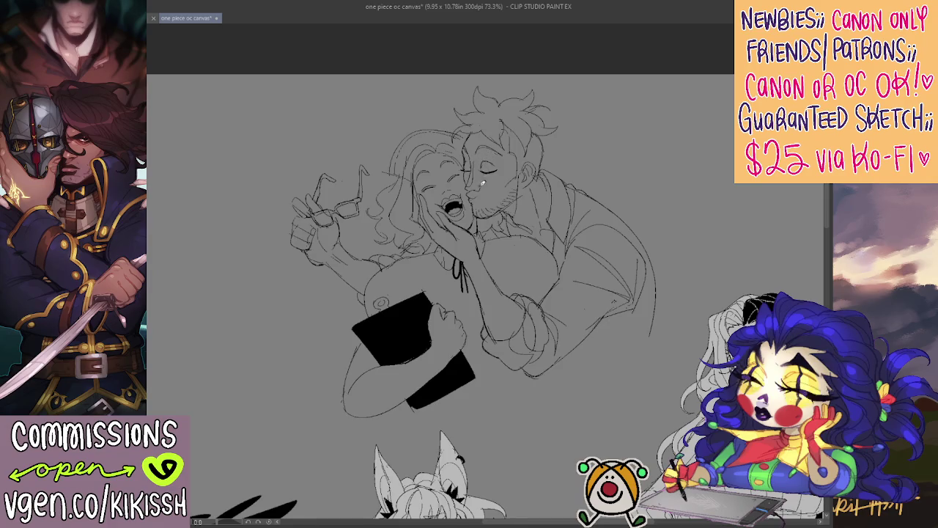
pyautogui.moveTo(461, 195); pyautogui.dragTo(461, 206)
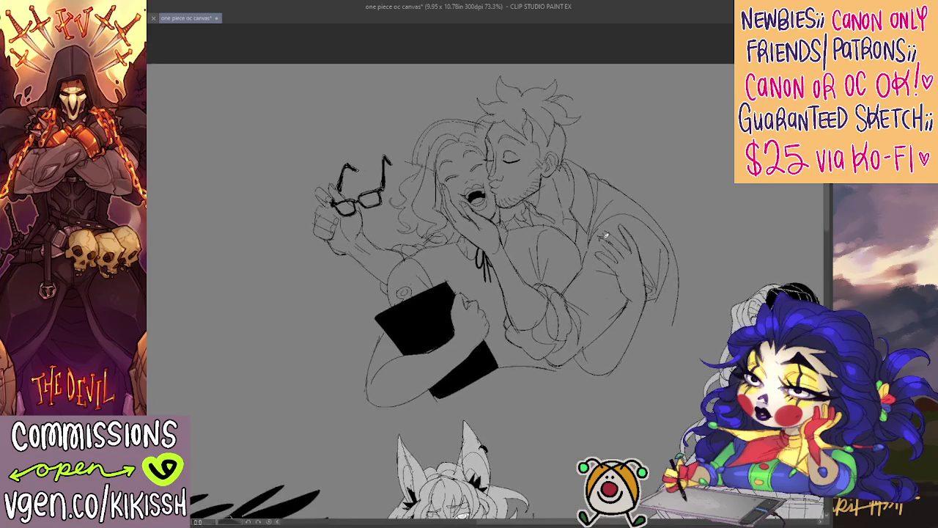
# - Refine the thumb and fingers of the hand on her back and extend the arm's lower contour
pyautogui.moveTo(595, 223)
pyautogui.mouseDown()
pyautogui.moveTo(608, 236)
pyautogui.moveTo(591, 249)
pyautogui.moveTo(624, 251)
pyautogui.mouseUp()
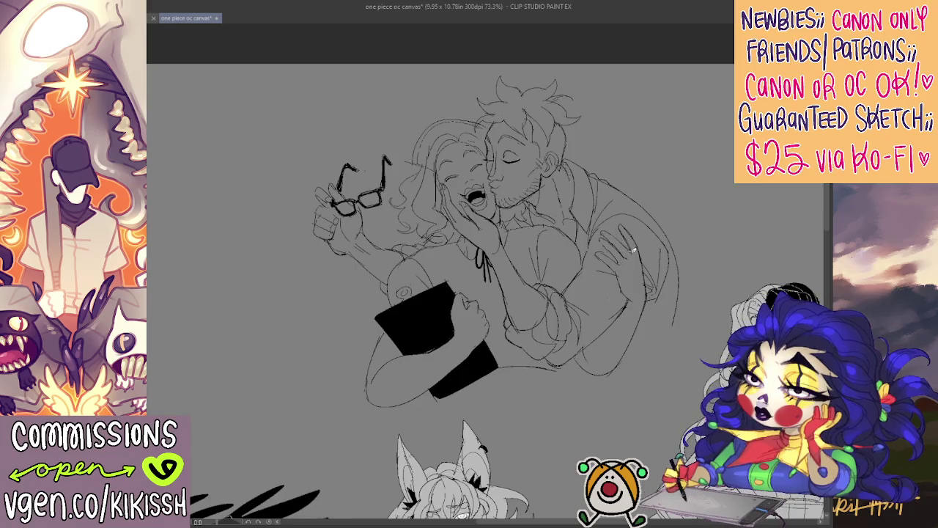
pyautogui.moveTo(648, 266); pyautogui.dragTo(640, 242)
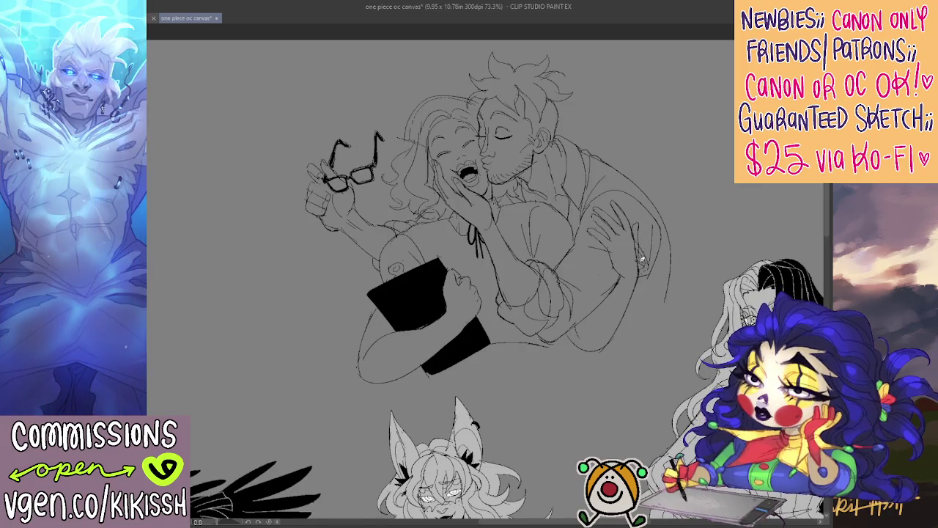
pyautogui.moveTo(625, 233); pyautogui.dragTo(644, 273)
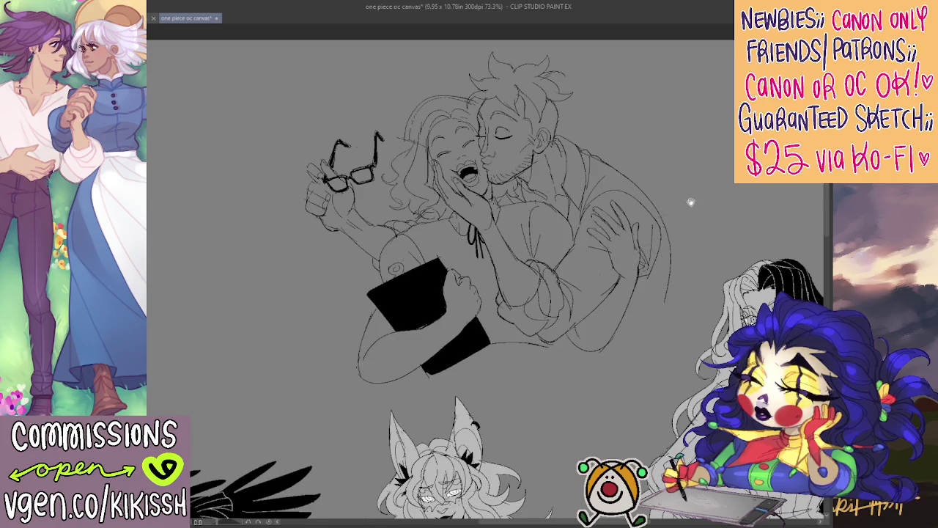
pyautogui.moveTo(672, 219); pyautogui.dragTo(663, 215)
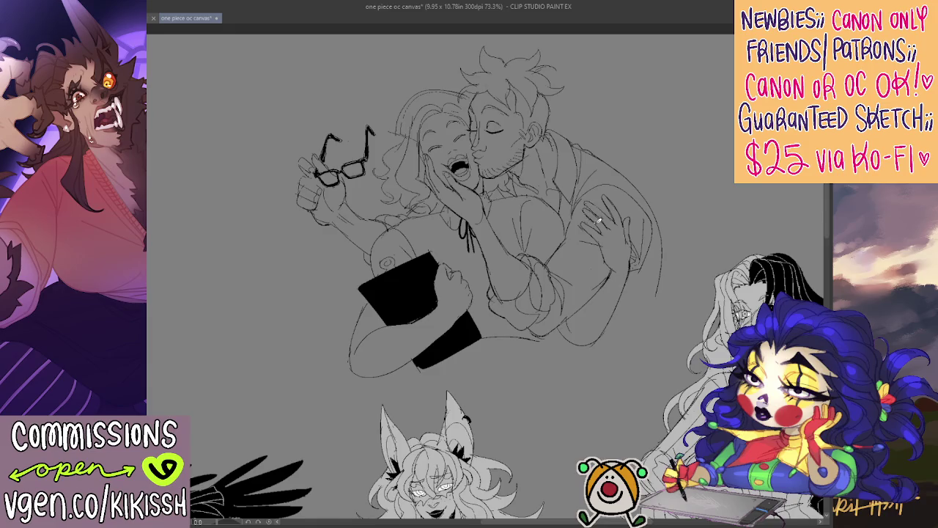
pyautogui.moveTo(604, 212)
pyautogui.mouseDown()
pyautogui.moveTo(580, 198)
pyautogui.moveTo(609, 224)
pyautogui.moveTo(583, 208)
pyautogui.mouseUp()
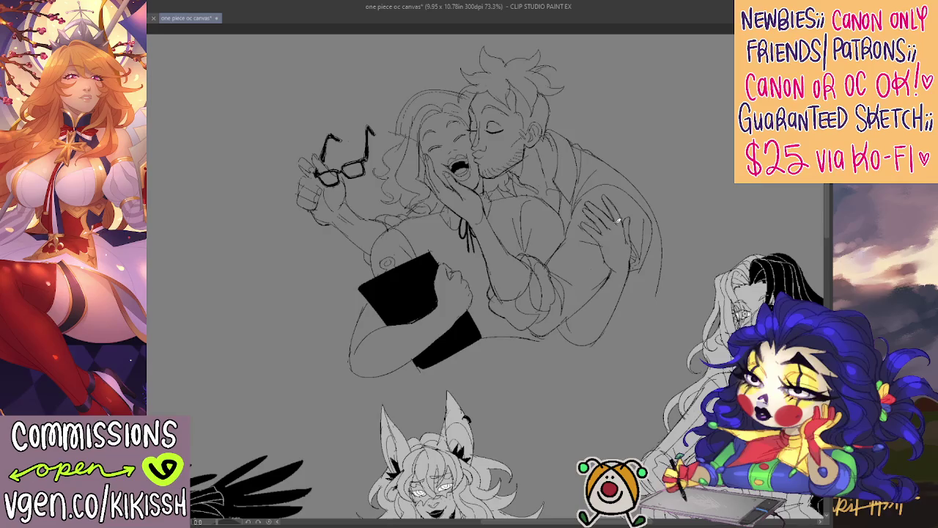
pyautogui.moveTo(616, 231); pyautogui.dragTo(604, 210)
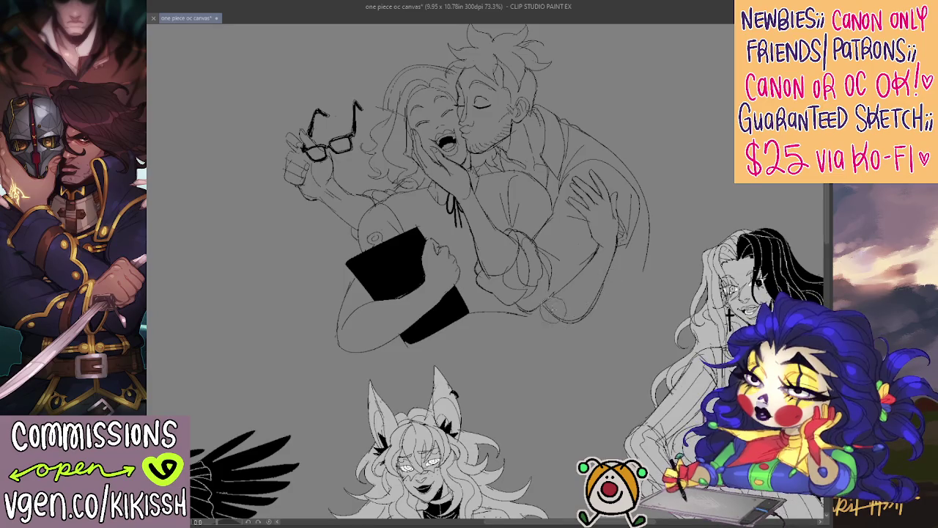
pyautogui.moveTo(580, 316); pyautogui.dragTo(607, 274)
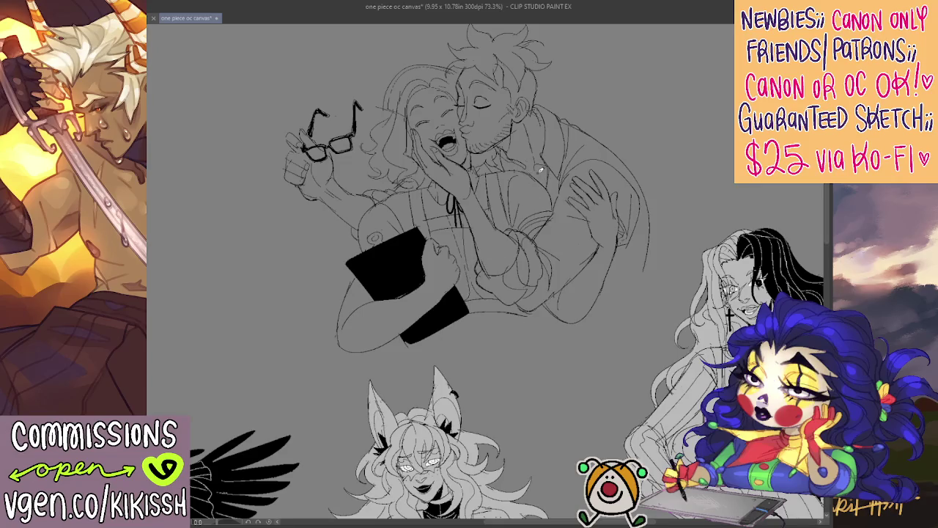
# - Draw long curved pencil lines below the couple, extending their lower outline toward the book
pyautogui.scroll(-3, 540, 169)
pyautogui.scroll(-5, 516, 279)
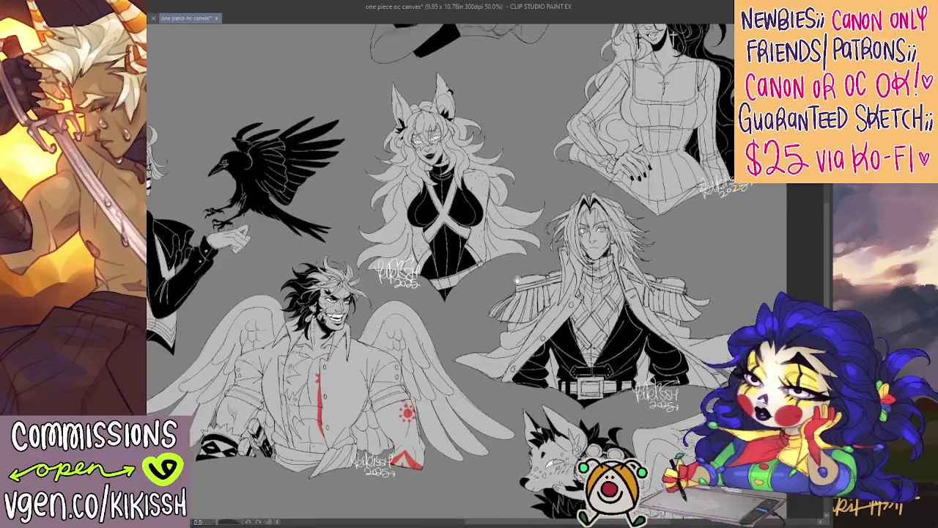
pyautogui.scroll(5, 515, 279)
pyautogui.scroll(2, 546, 197)
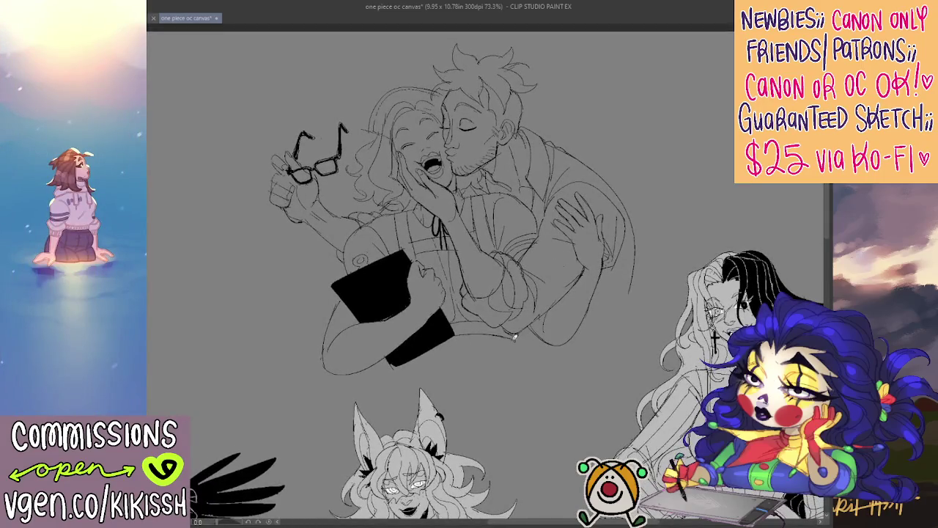
pyautogui.moveTo(535, 371); pyautogui.dragTo(540, 344)
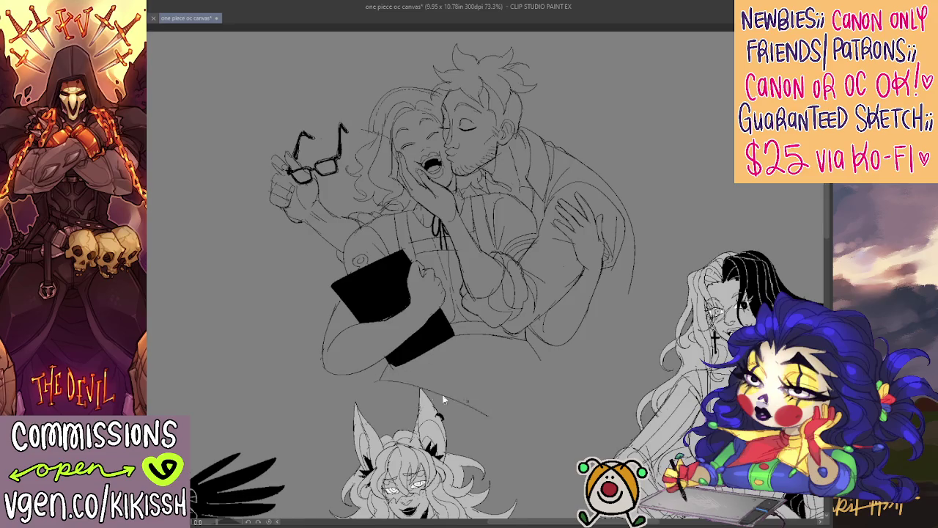
pyautogui.moveTo(446, 347); pyautogui.dragTo(451, 382)
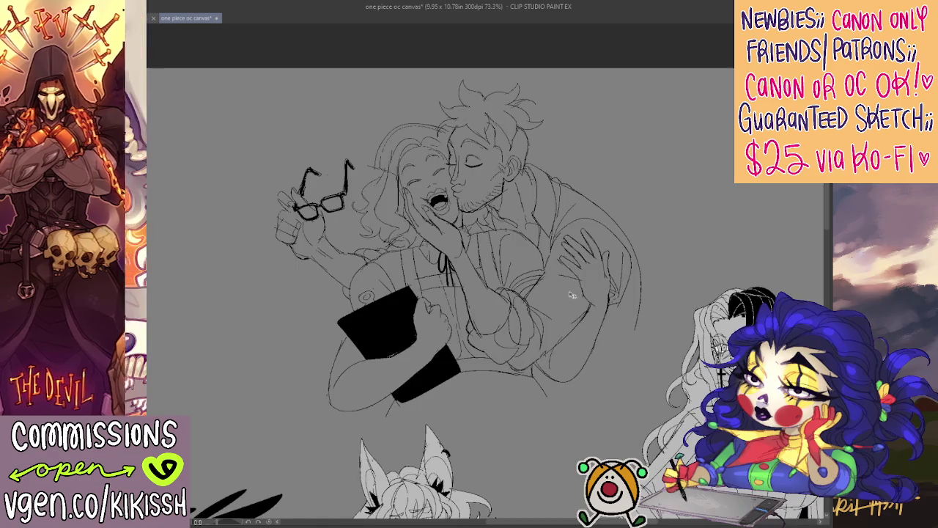
pyautogui.moveTo(566, 307); pyautogui.dragTo(603, 299)
pyautogui.scroll(-2, 603, 299)
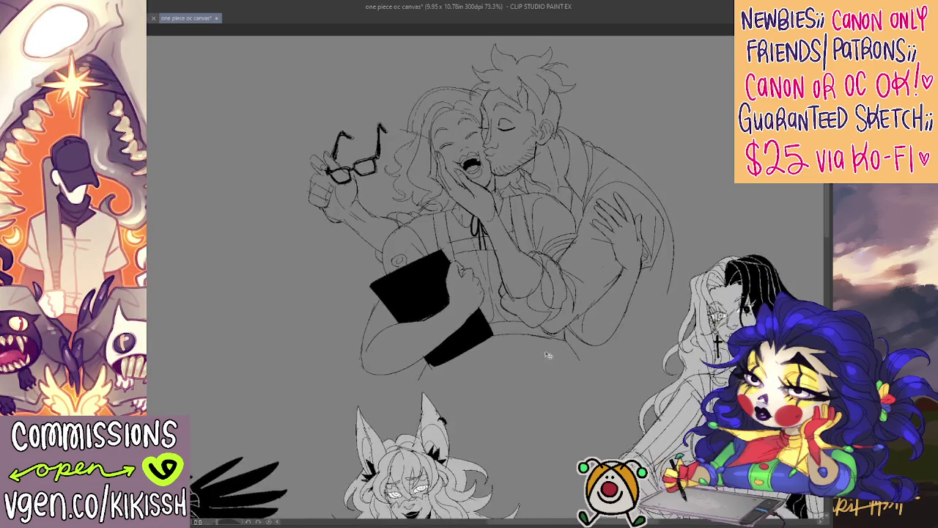
pyautogui.moveTo(443, 378)
pyautogui.mouseDown()
pyautogui.moveTo(539, 443)
pyautogui.moveTo(668, 280)
pyautogui.mouseUp()
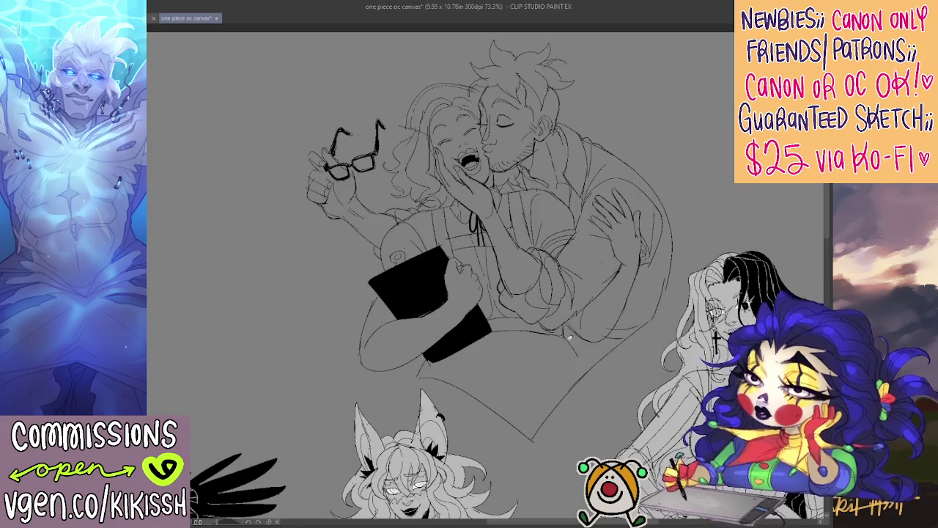
pyautogui.moveTo(422, 388); pyautogui.dragTo(410, 377)
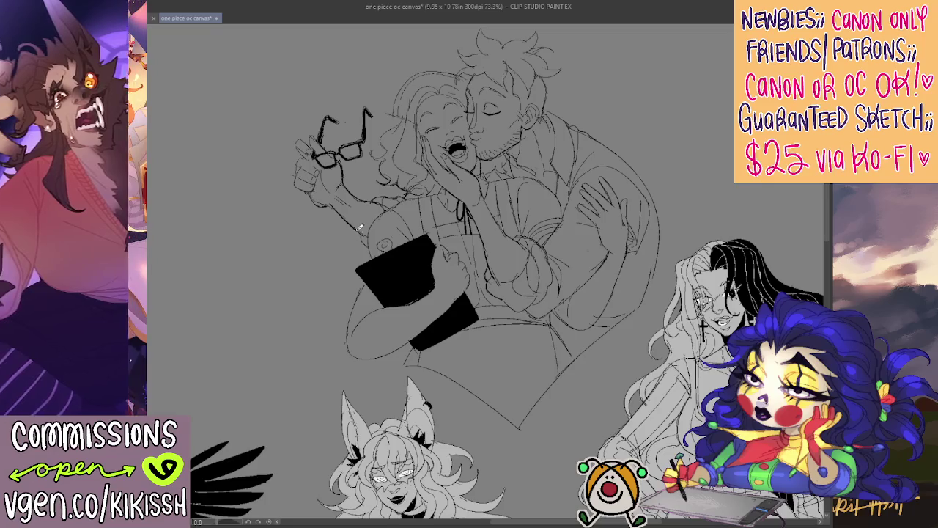
pyautogui.moveTo(325, 175); pyautogui.dragTo(336, 192)
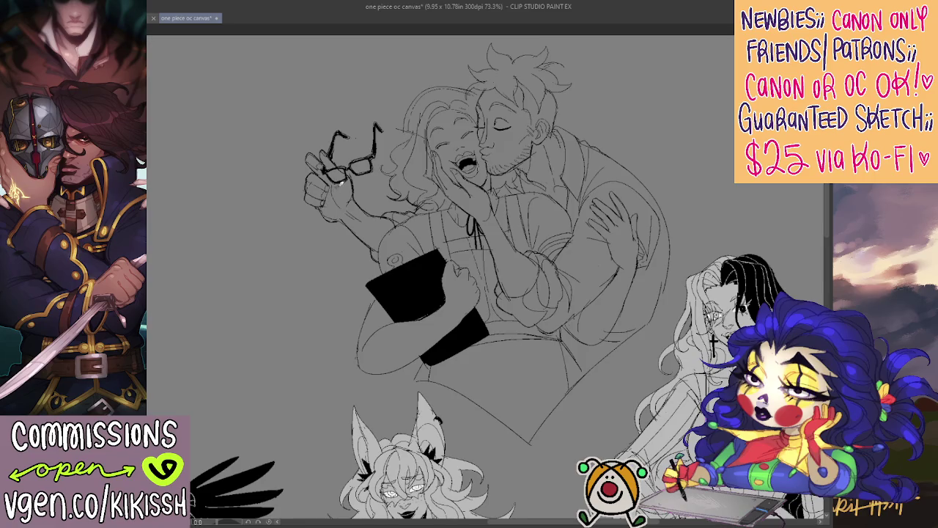
pyautogui.moveTo(338, 188); pyautogui.dragTo(341, 194)
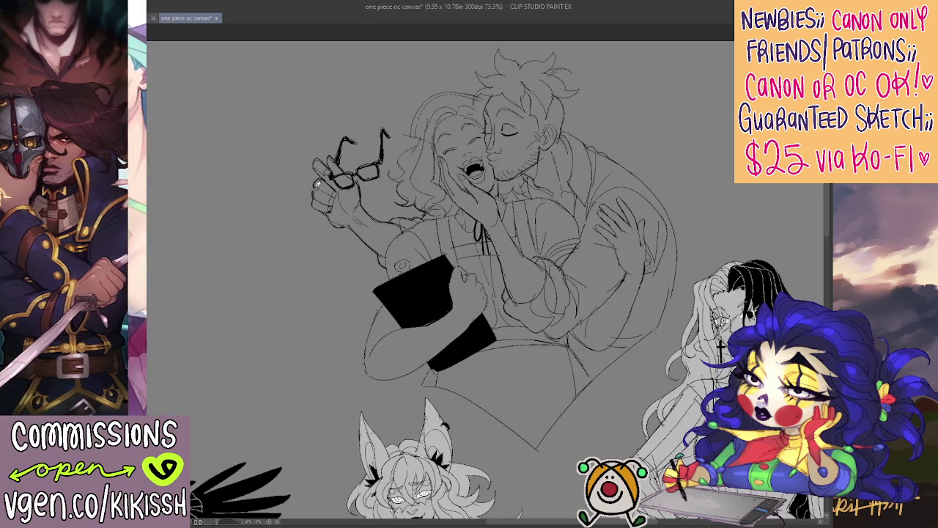
# - Add a short stroke to the glasses' arm and darken the line along the woman's hair top
pyautogui.moveTo(338, 179)
pyautogui.mouseDown()
pyautogui.moveTo(345, 195)
pyautogui.moveTo(360, 174)
pyautogui.mouseUp()
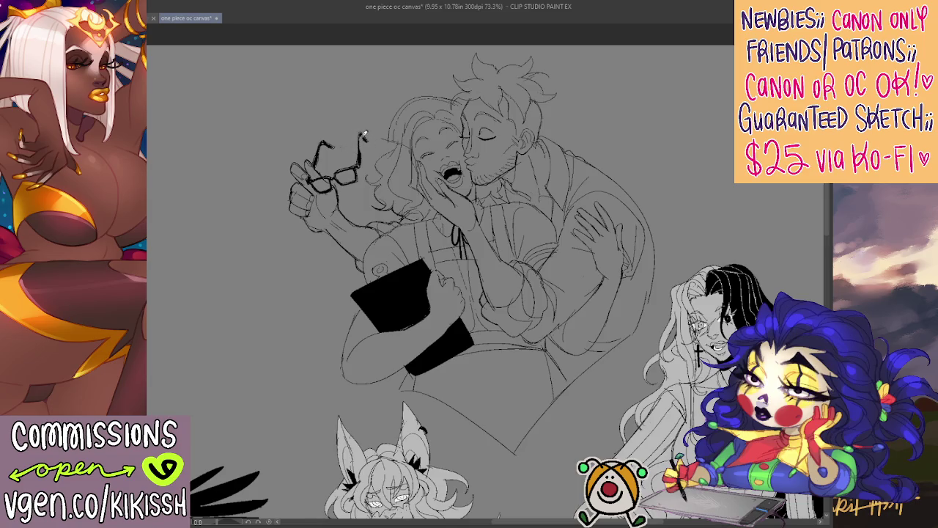
pyautogui.moveTo(362, 135); pyautogui.dragTo(363, 148)
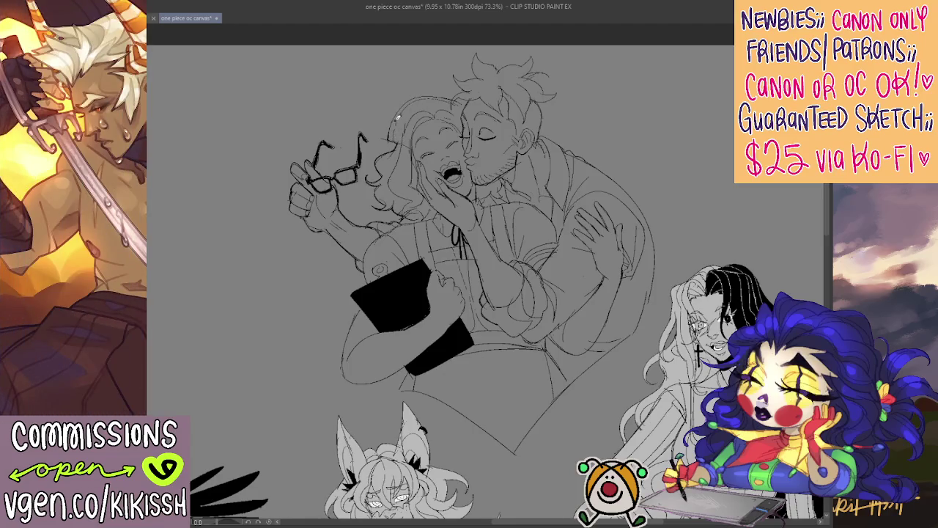
pyautogui.moveTo(390, 136); pyautogui.dragTo(451, 95)
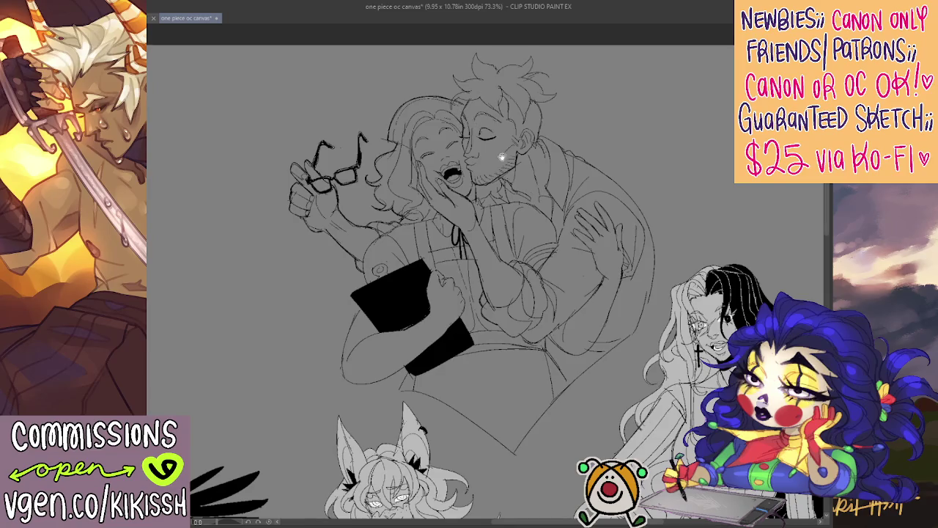
pyautogui.moveTo(471, 121); pyautogui.dragTo(463, 118)
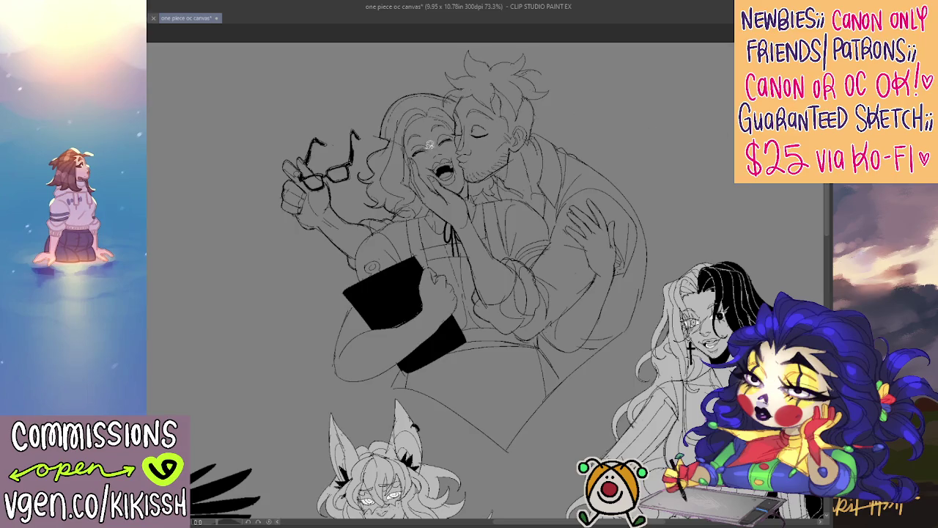
pyautogui.moveTo(456, 131); pyautogui.dragTo(445, 147)
pyautogui.hotkey('ctrl', 'd')
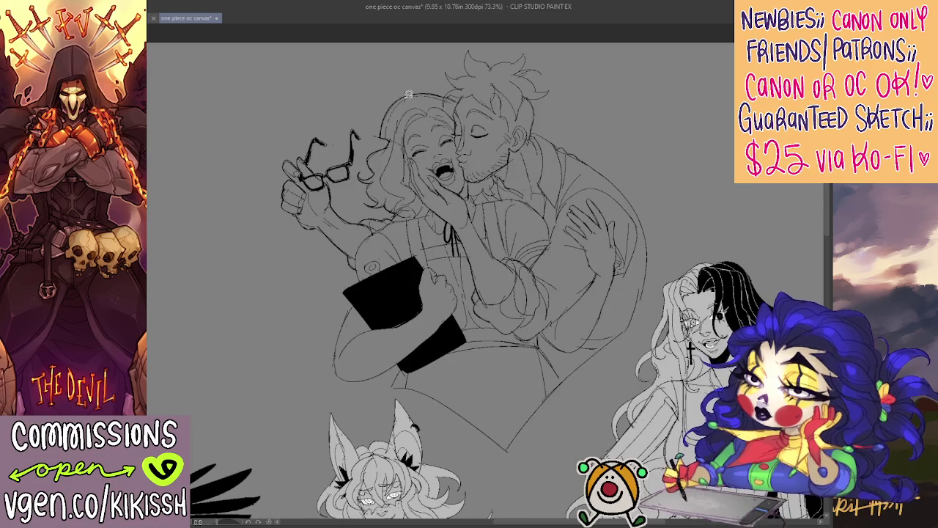
pyautogui.moveTo(521, 199)
pyautogui.mouseDown()
pyautogui.moveTo(550, 159)
pyautogui.moveTo(538, 151)
pyautogui.mouseUp()
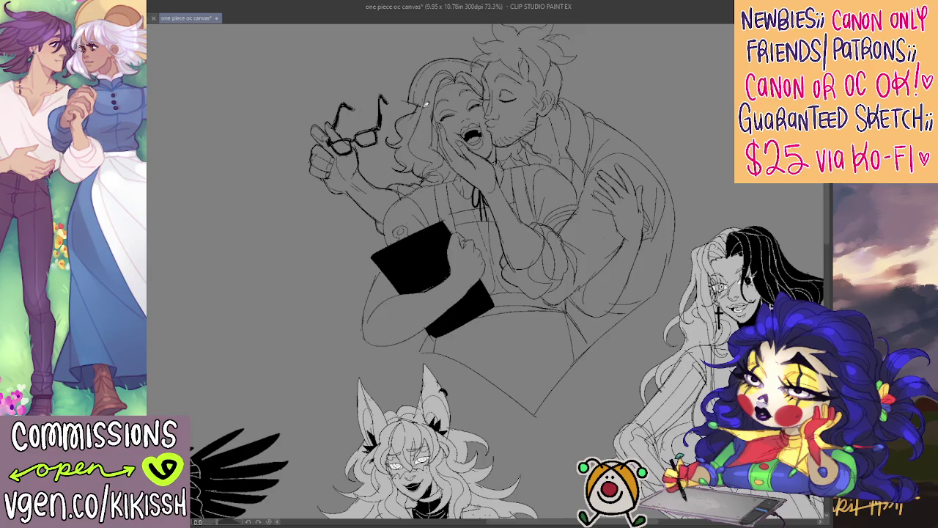
pyautogui.moveTo(463, 119); pyautogui.dragTo(459, 124)
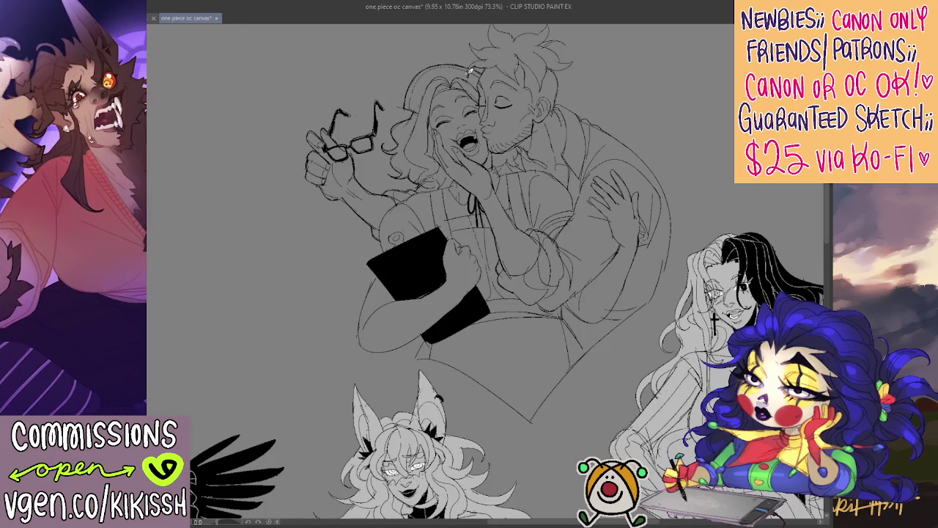
pyautogui.moveTo(548, 110); pyautogui.dragTo(493, 107)
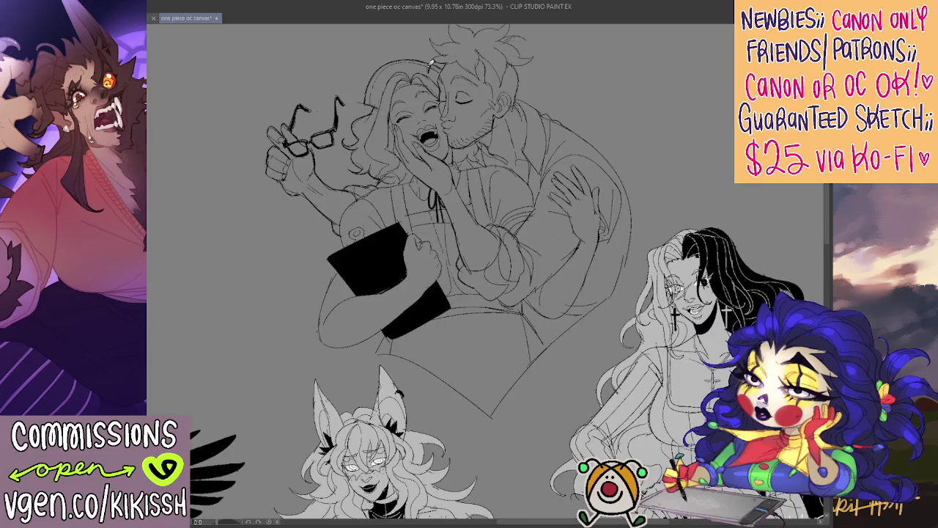
# - Deepen the shadow at the man's neck and rework the woman's open mouth and teeth
pyautogui.moveTo(484, 69); pyautogui.dragTo(484, 102)
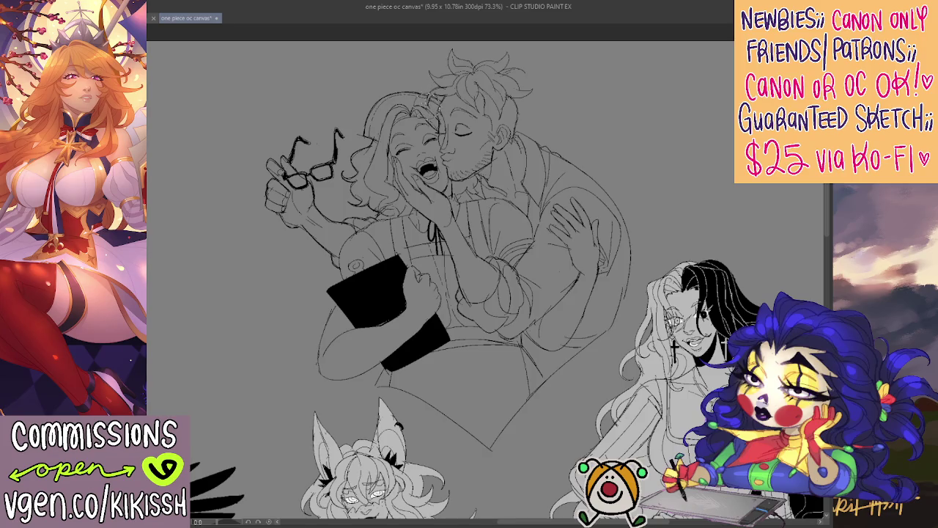
pyautogui.moveTo(511, 122); pyautogui.dragTo(501, 120)
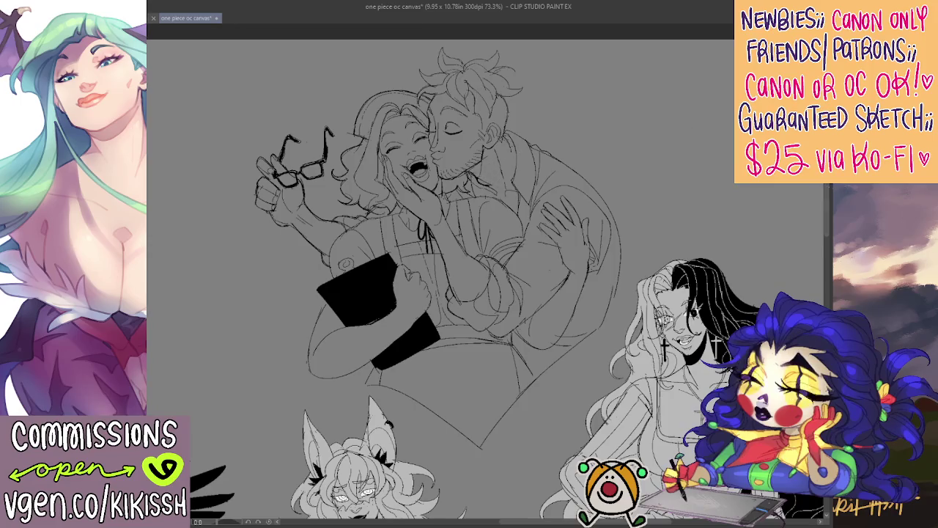
pyautogui.moveTo(484, 180)
pyautogui.mouseDown()
pyautogui.moveTo(475, 164)
pyautogui.moveTo(465, 180)
pyautogui.mouseUp()
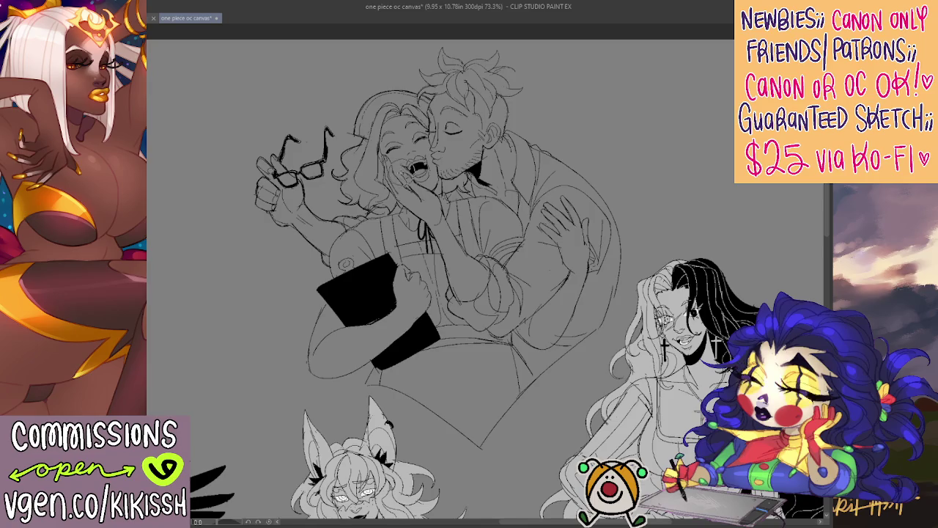
pyautogui.moveTo(410, 170); pyautogui.dragTo(408, 176)
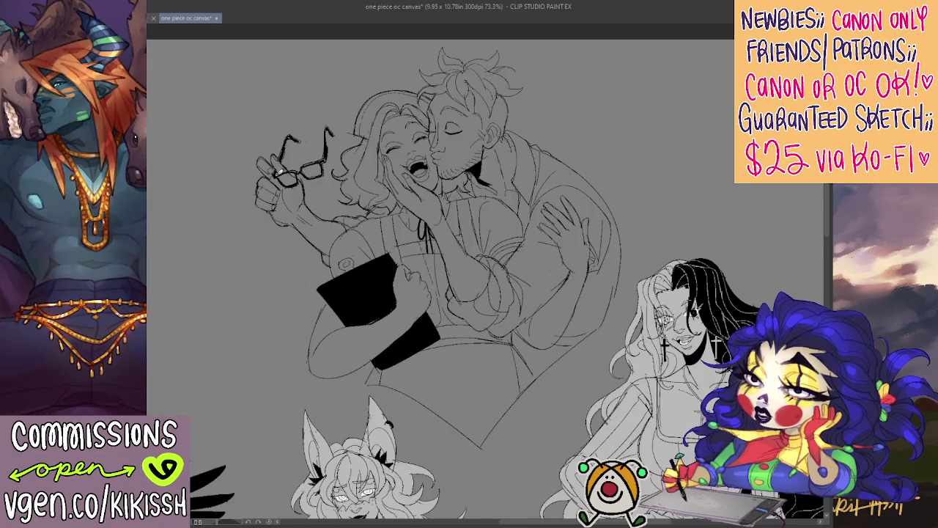
# - Discard the rough strokes around the raised hand and draw ruffles on the sleeve cuff
pyautogui.moveTo(287, 219)
pyautogui.mouseDown()
pyautogui.moveTo(271, 221)
pyautogui.moveTo(299, 217)
pyautogui.moveTo(308, 229)
pyautogui.mouseUp()
pyautogui.hotkey('ctrl', 'z')
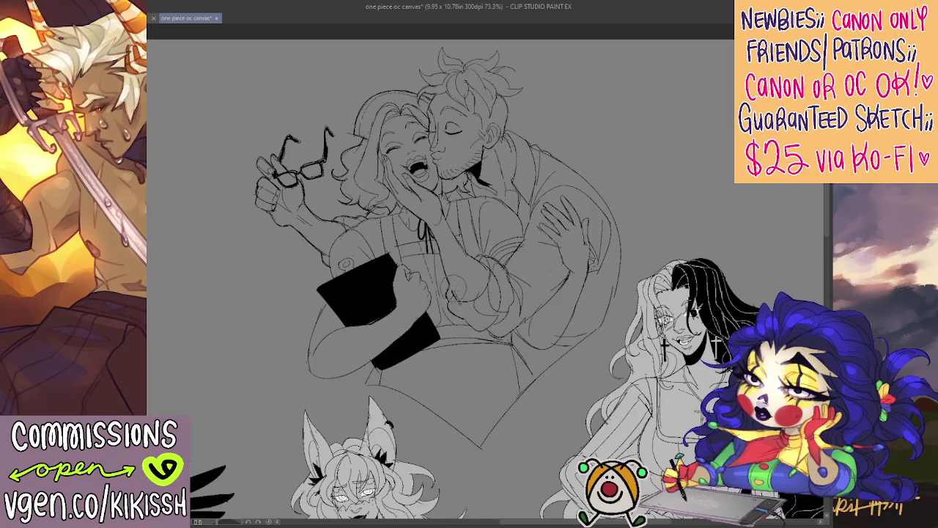
pyautogui.moveTo(449, 292); pyautogui.dragTo(470, 302)
pyautogui.moveTo(511, 258)
pyautogui.mouseDown()
pyautogui.moveTo(496, 254)
pyautogui.moveTo(496, 284)
pyautogui.moveTo(484, 288)
pyautogui.moveTo(501, 291)
pyautogui.mouseUp()
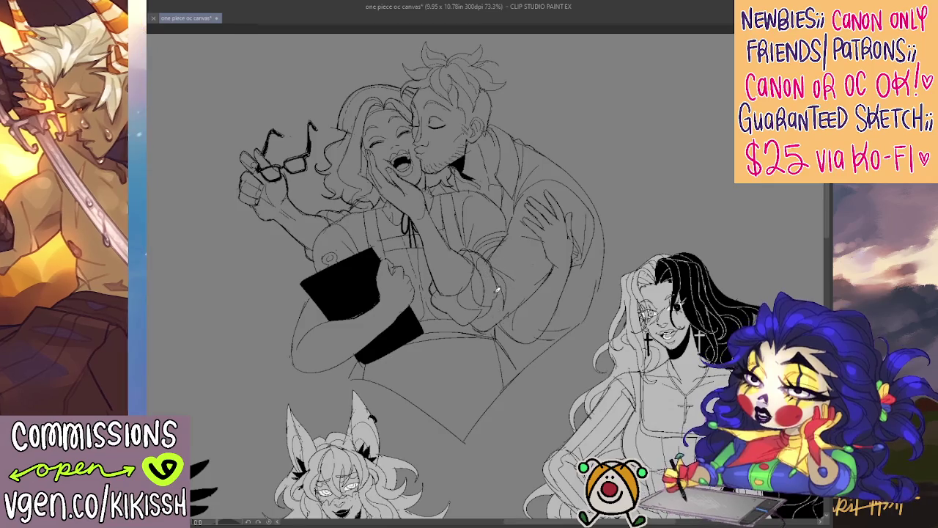
# - Dab two small stubble strokes on the man's chin with the pen
pyautogui.moveTo(522, 231); pyautogui.dragTo(514, 247)
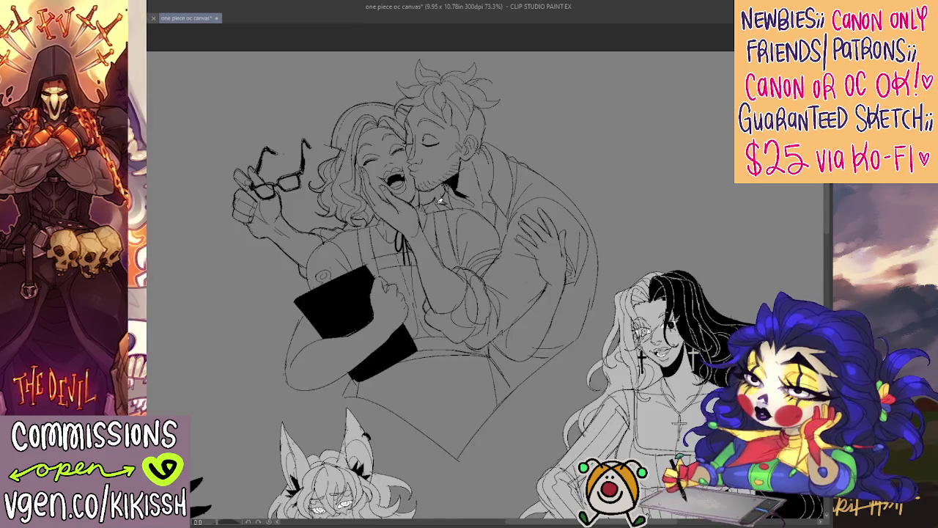
pyautogui.moveTo(438, 191); pyautogui.dragTo(448, 176)
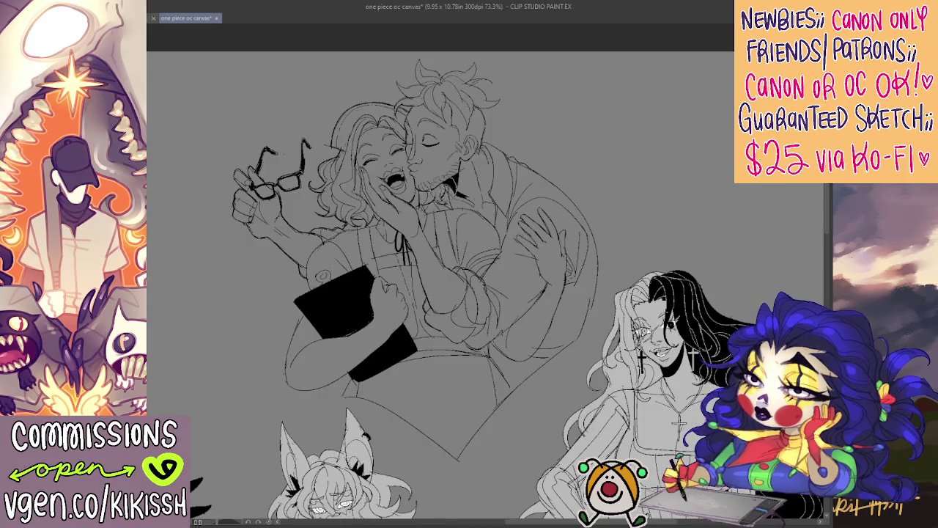
pyautogui.moveTo(446, 188); pyautogui.dragTo(453, 203)
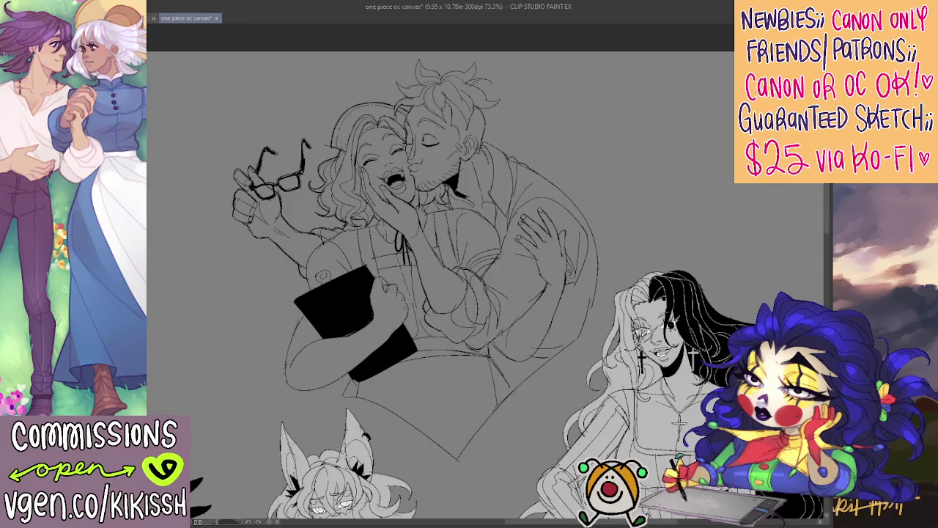
# - Paint a black fingernail on the right-hand hand and add sketch lines near the man's ear
pyautogui.moveTo(542, 208); pyautogui.dragTo(522, 220)
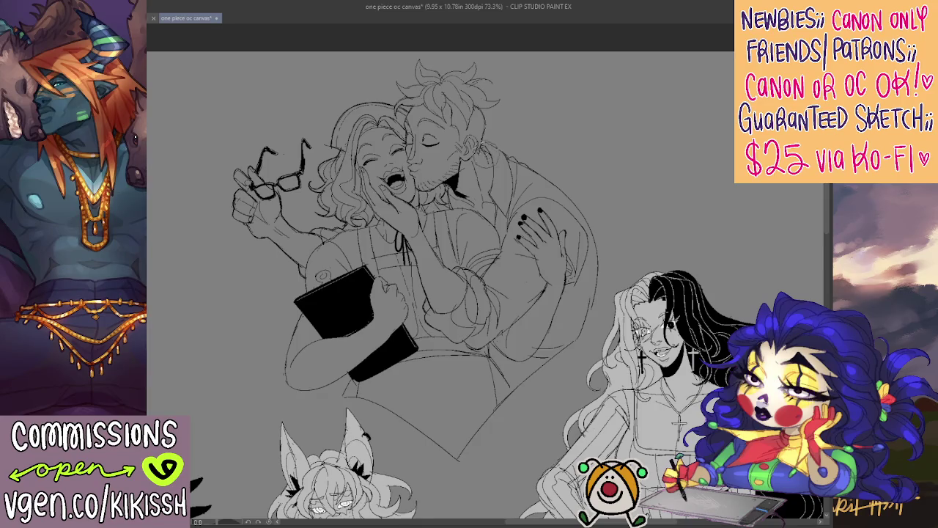
pyautogui.moveTo(486, 142); pyautogui.dragTo(478, 163)
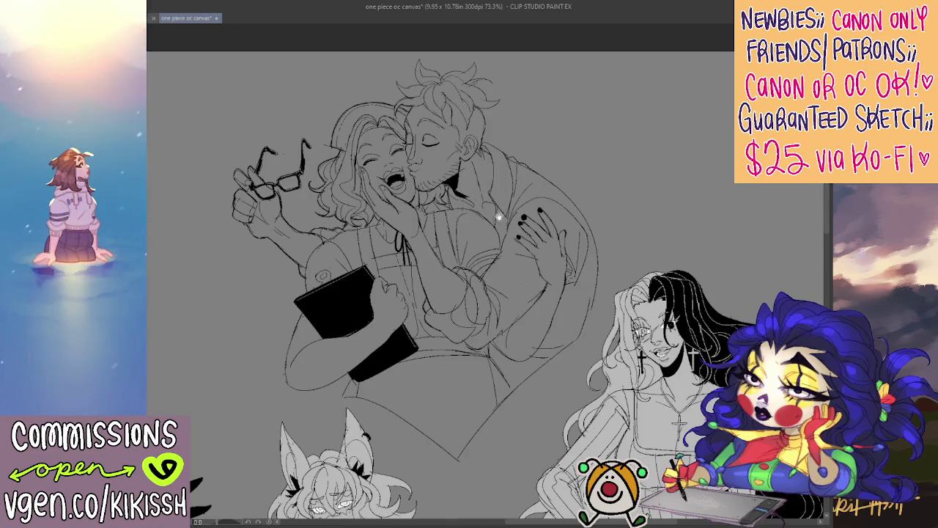
pyautogui.moveTo(486, 162); pyautogui.dragTo(367, 152)
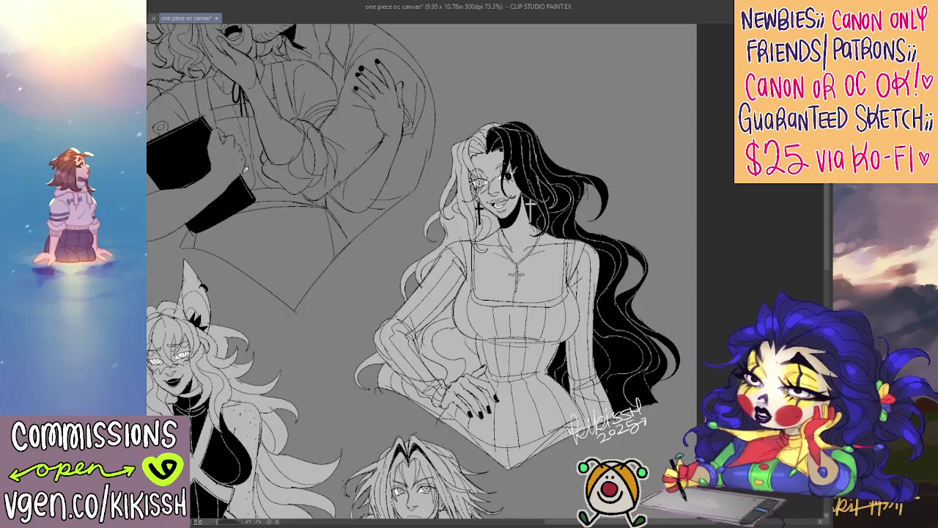
pyautogui.scroll(2, 321, 190)
pyautogui.moveTo(321, 189); pyautogui.dragTo(307, 177)
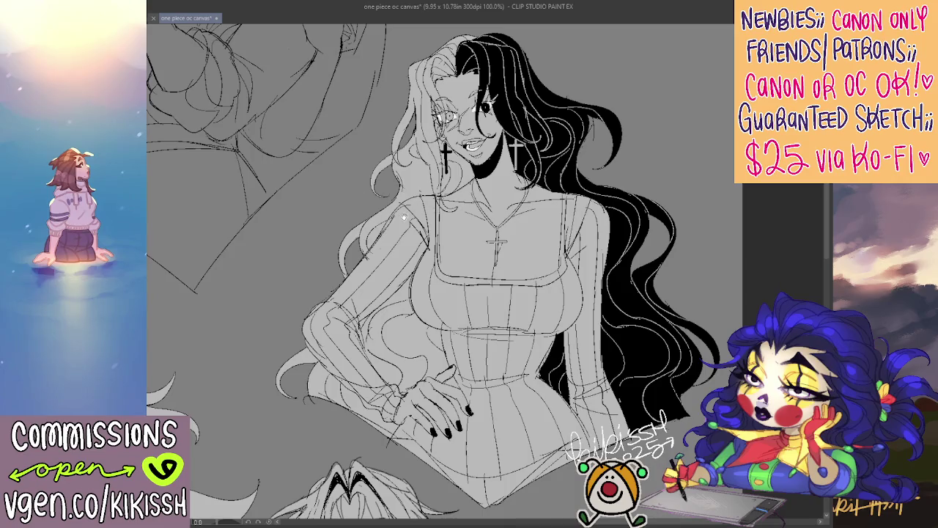
pyautogui.moveTo(404, 217); pyautogui.dragTo(364, 217)
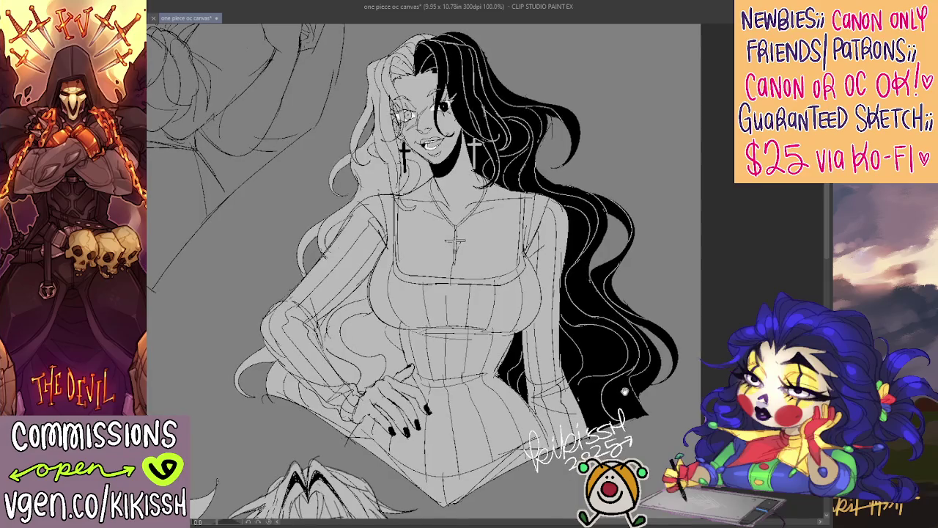
pyautogui.moveTo(380, 270)
pyautogui.mouseDown()
pyautogui.moveTo(461, 298)
pyautogui.moveTo(602, 403)
pyautogui.mouseUp()
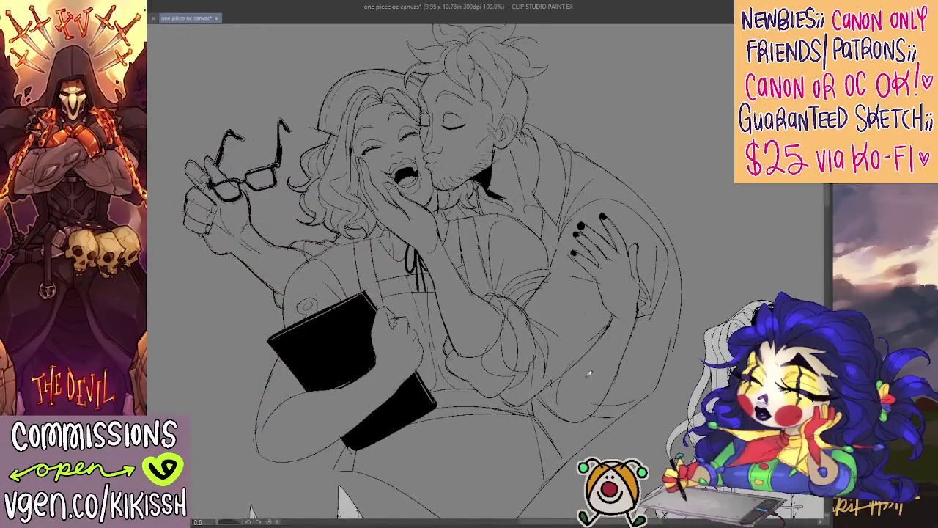
pyautogui.scroll(1, 570, 364)
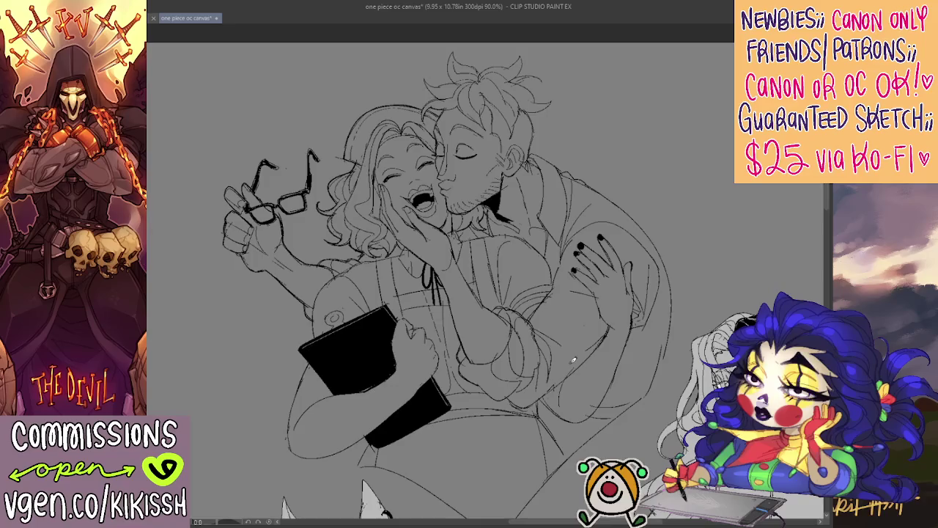
pyautogui.scroll(-2, 574, 359)
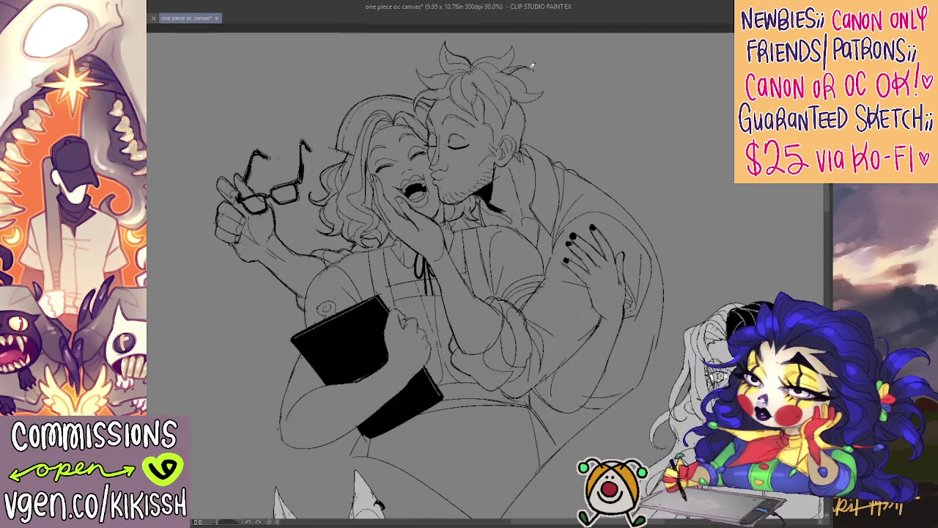
# - Draw a few extra loose strands on top of the man's hair with the pencil
pyautogui.moveTo(513, 58)
pyautogui.mouseDown()
pyautogui.moveTo(530, 71)
pyautogui.moveTo(528, 96)
pyautogui.mouseUp()
pyautogui.moveTo(631, 167); pyautogui.dragTo(615, 143)
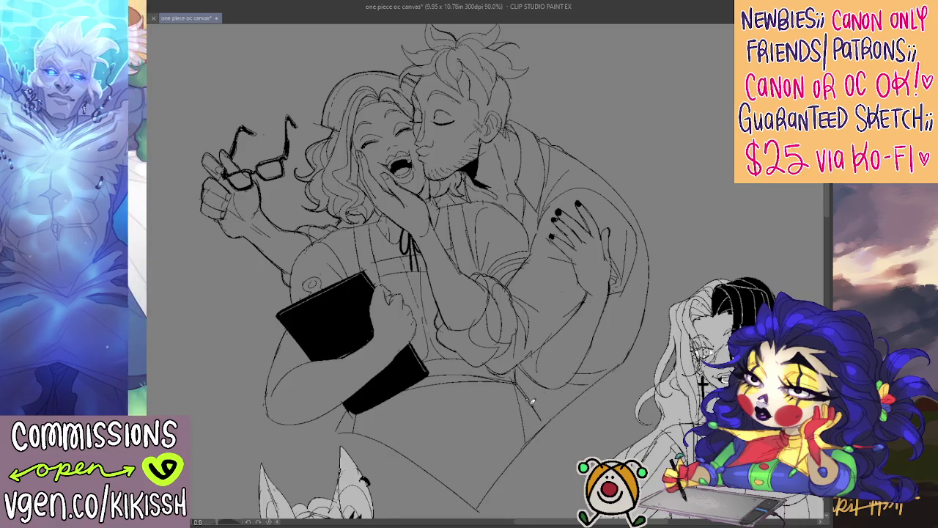
pyautogui.moveTo(554, 408); pyautogui.dragTo(571, 405)
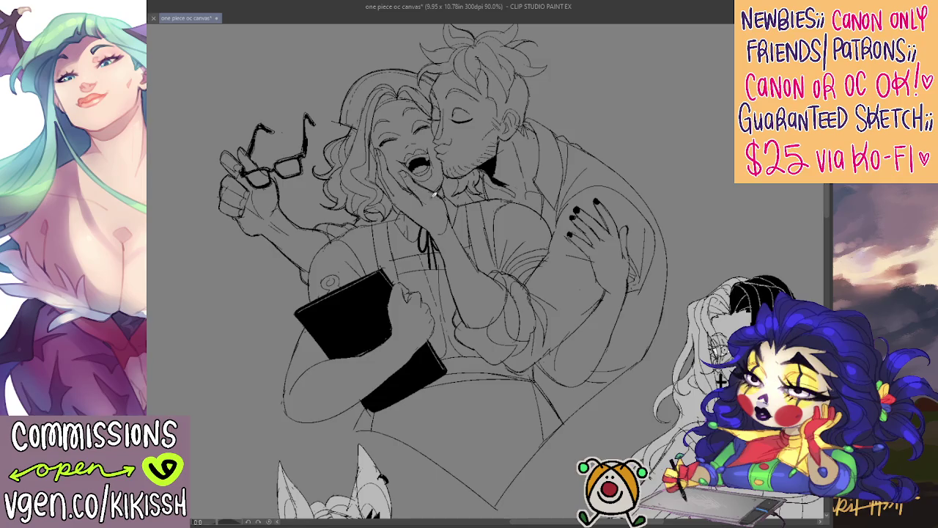
pyautogui.moveTo(522, 236); pyautogui.dragTo(525, 227)
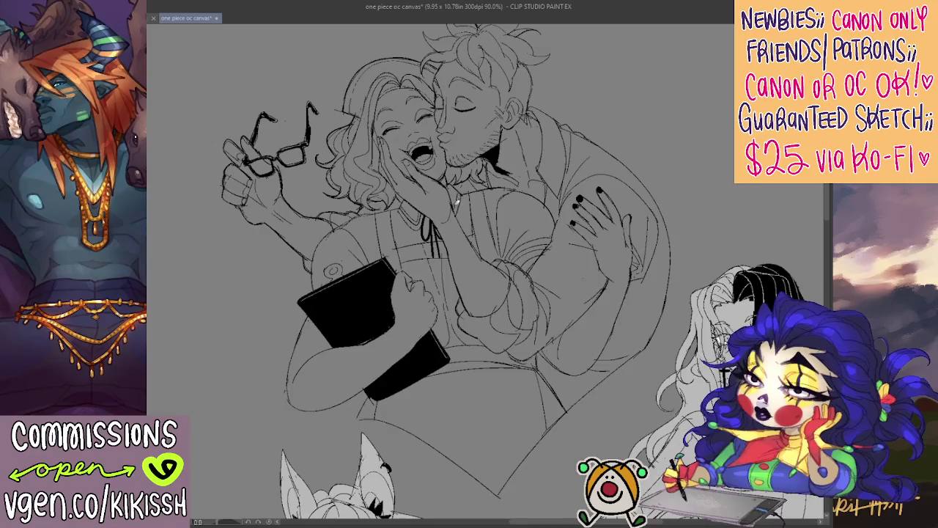
# - Sketch extra strokes around the man's ear and hair
pyautogui.scroll(-1, 487, 205)
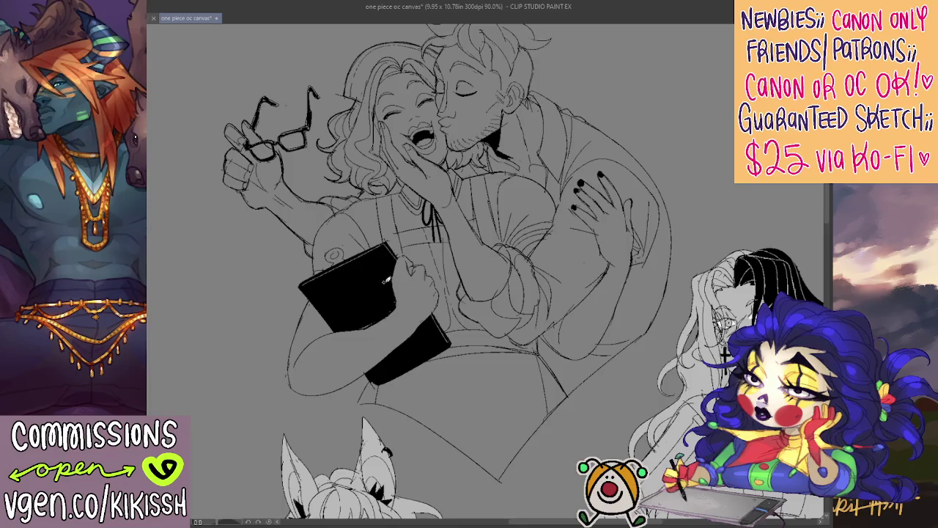
pyautogui.scroll(-1, 506, 288)
pyautogui.scroll(-1, 510, 290)
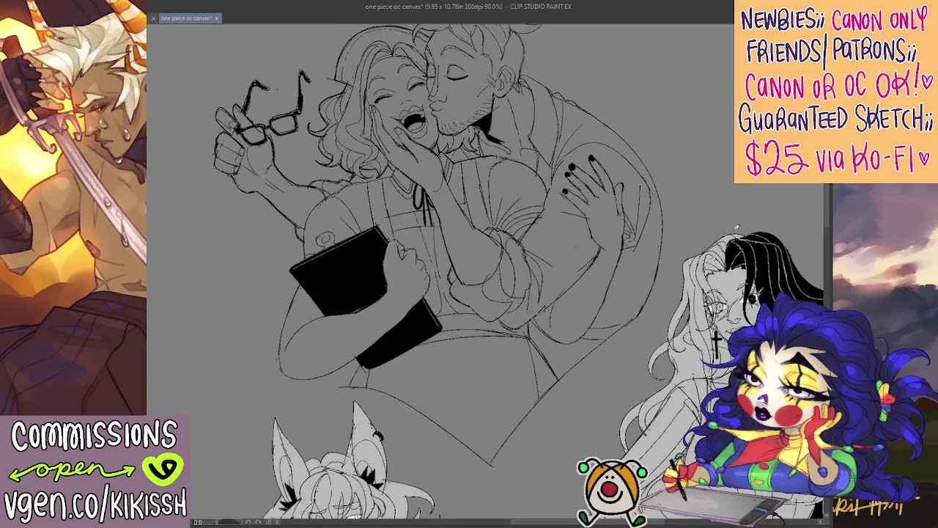
pyautogui.scroll(1, 689, 172)
pyautogui.moveTo(536, 103)
pyautogui.mouseDown()
pyautogui.moveTo(518, 114)
pyautogui.moveTo(533, 96)
pyautogui.mouseUp()
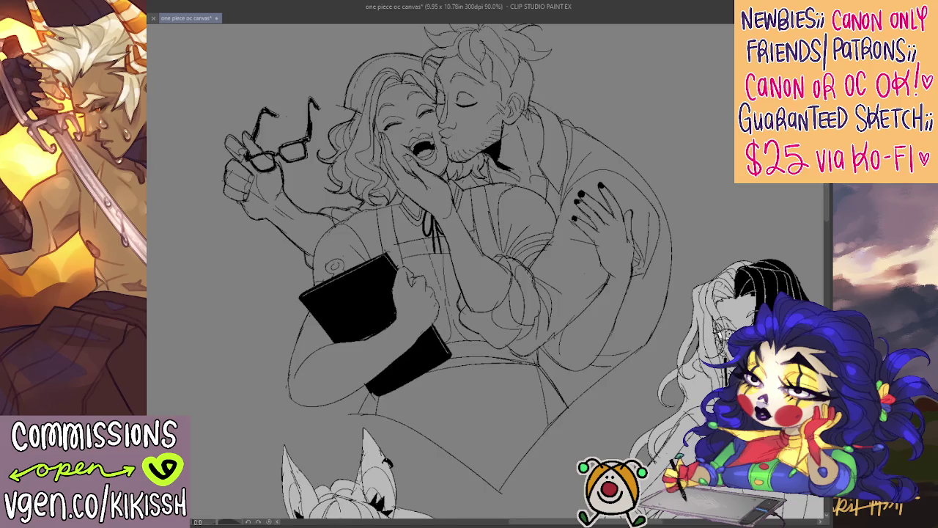
# - Select the background, invert it to the figures, fill them flat light gray, and erase stray eye lines
pyautogui.click(702, 148)
pyautogui.scroll(1, 714, 192)
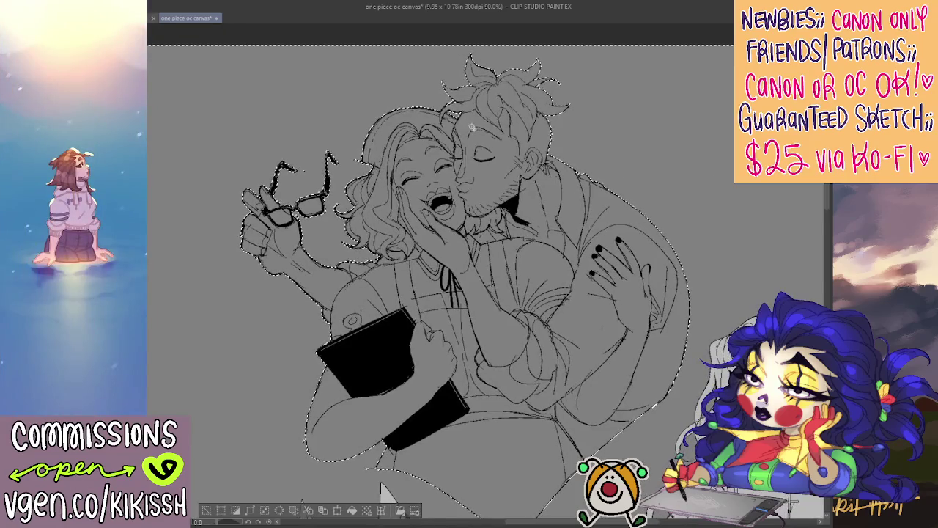
pyautogui.scroll(-2, 472, 126)
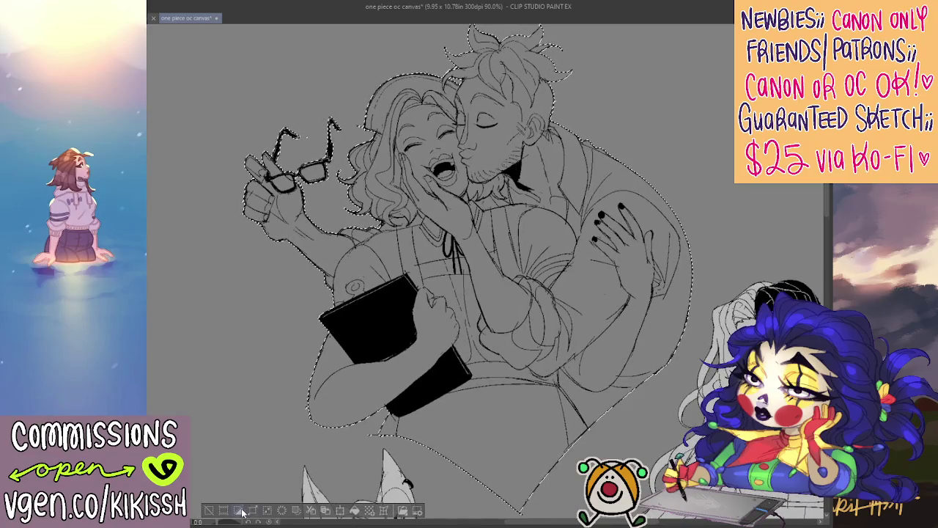
pyautogui.moveTo(242, 512); pyautogui.dragTo(396, 512)
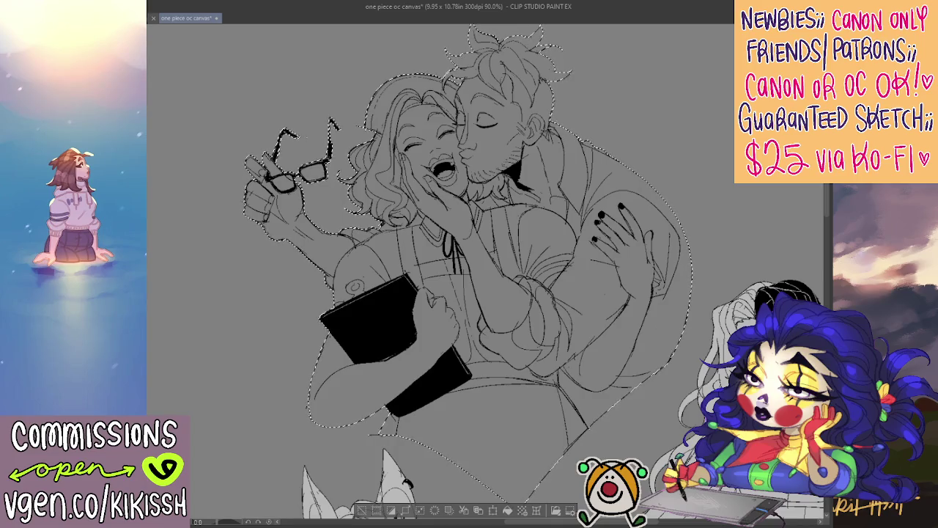
pyautogui.hotkey('alt', 'BackSpace')
pyautogui.hotkey('ctrl', 'd')
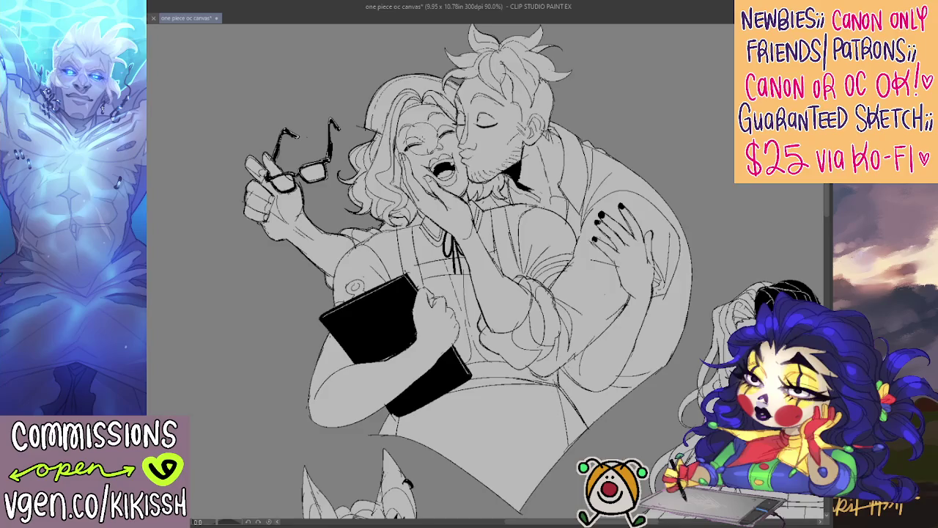
pyautogui.moveTo(405, 148); pyautogui.dragTo(418, 136)
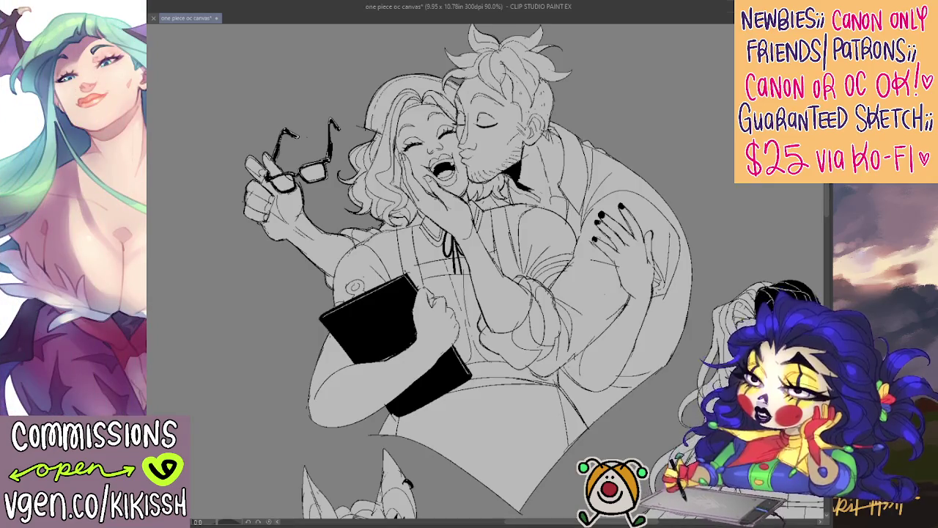
# - Redraw and refine the lines on the woman's shoulder
pyautogui.scroll(-2, 479, 362)
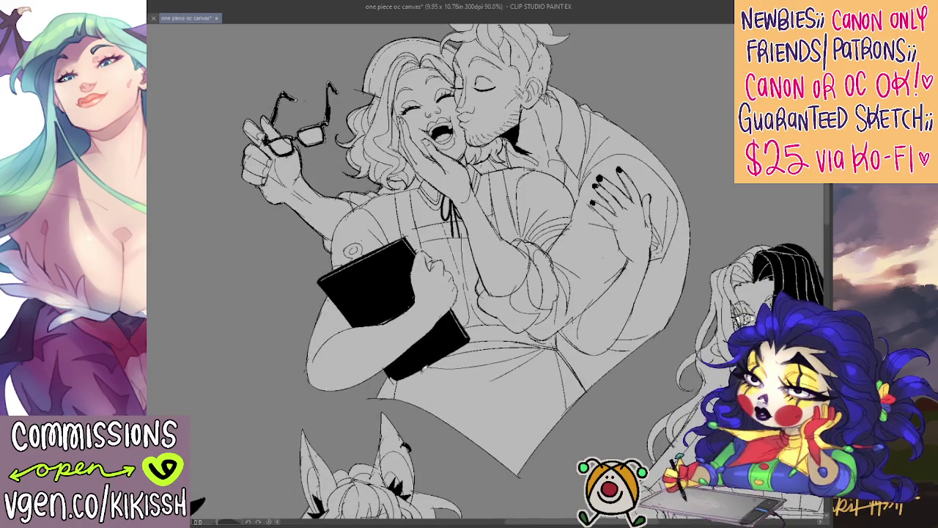
pyautogui.scroll(1, 584, 360)
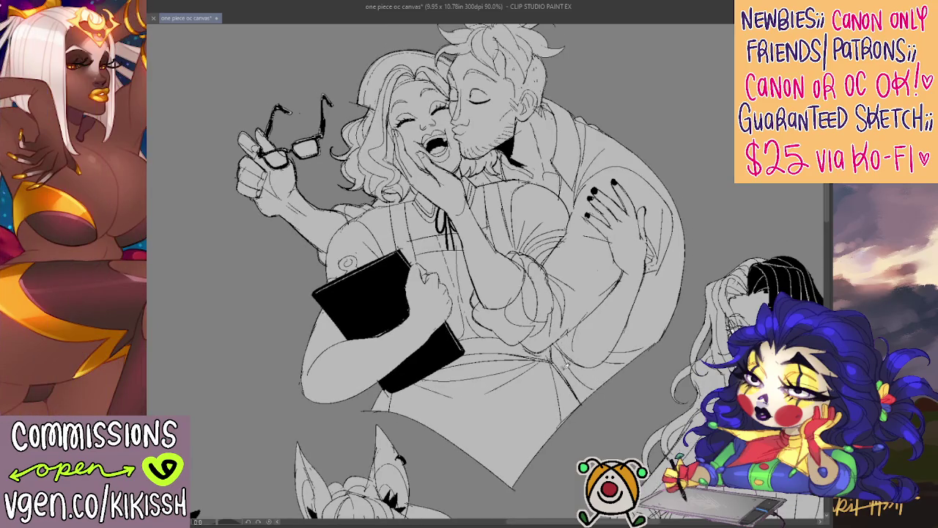
pyautogui.moveTo(583, 374); pyautogui.dragTo(590, 406)
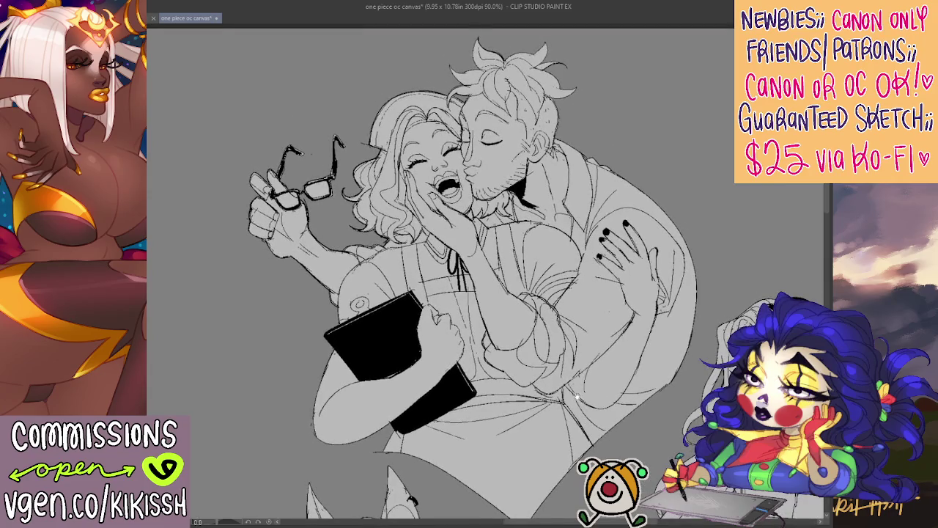
pyautogui.moveTo(542, 395); pyautogui.dragTo(550, 424)
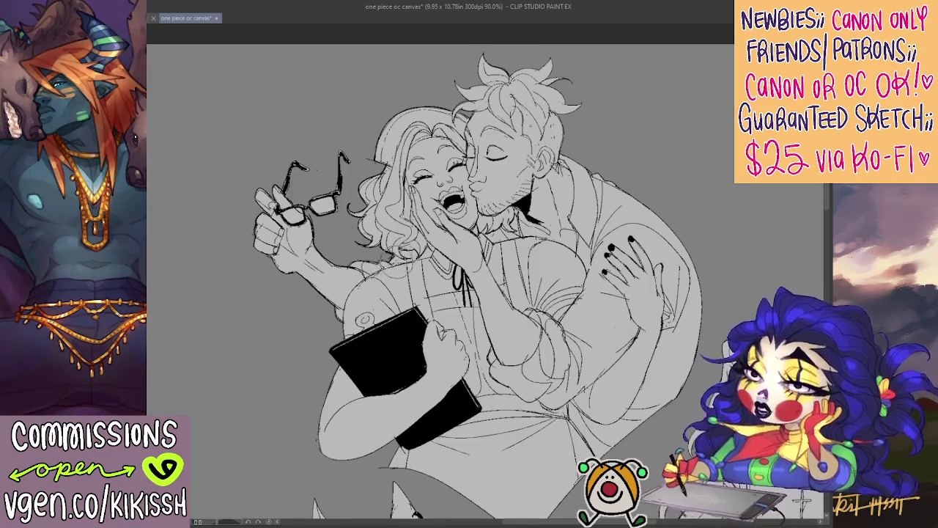
pyautogui.moveTo(362, 284); pyautogui.dragTo(400, 256)
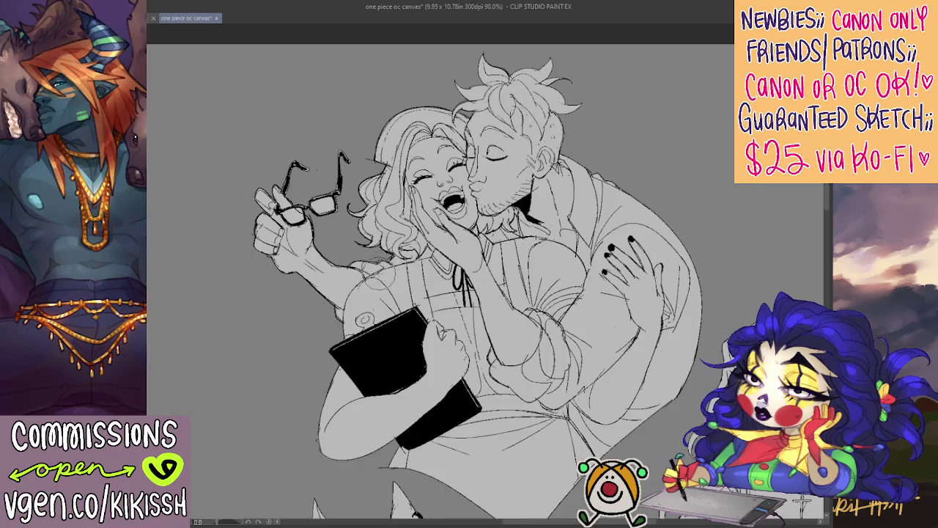
pyautogui.moveTo(359, 294)
pyautogui.mouseDown()
pyautogui.moveTo(374, 271)
pyautogui.moveTo(446, 245)
pyautogui.mouseUp()
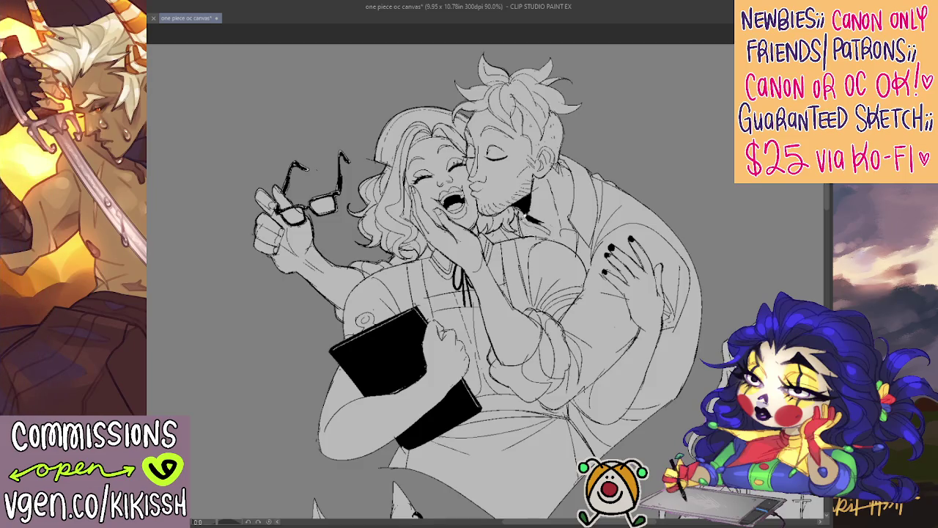
# - Shade under the man's beard and jaw, then fill his shirt solid black
pyautogui.moveTo(503, 205)
pyautogui.mouseDown()
pyautogui.moveTo(535, 220)
pyautogui.moveTo(537, 239)
pyautogui.moveTo(529, 224)
pyautogui.mouseUp()
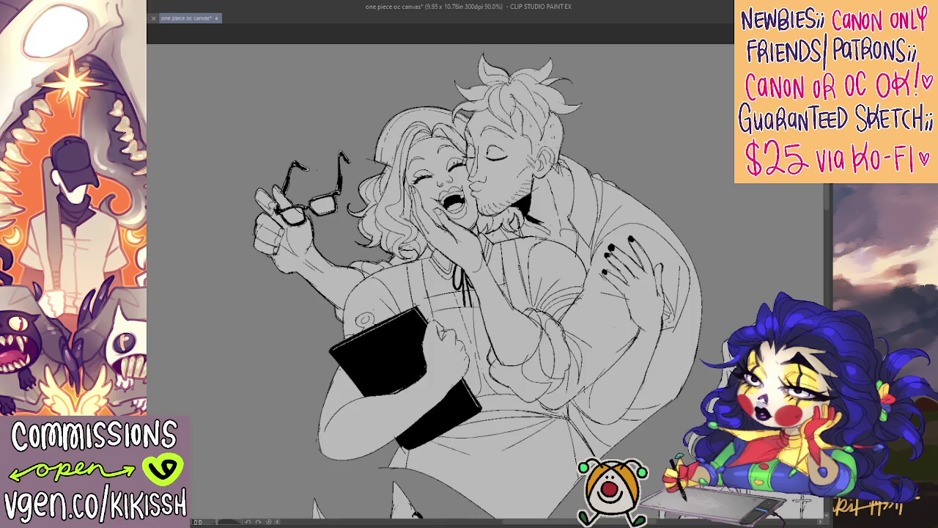
pyautogui.moveTo(440, 293); pyautogui.dragTo(389, 279)
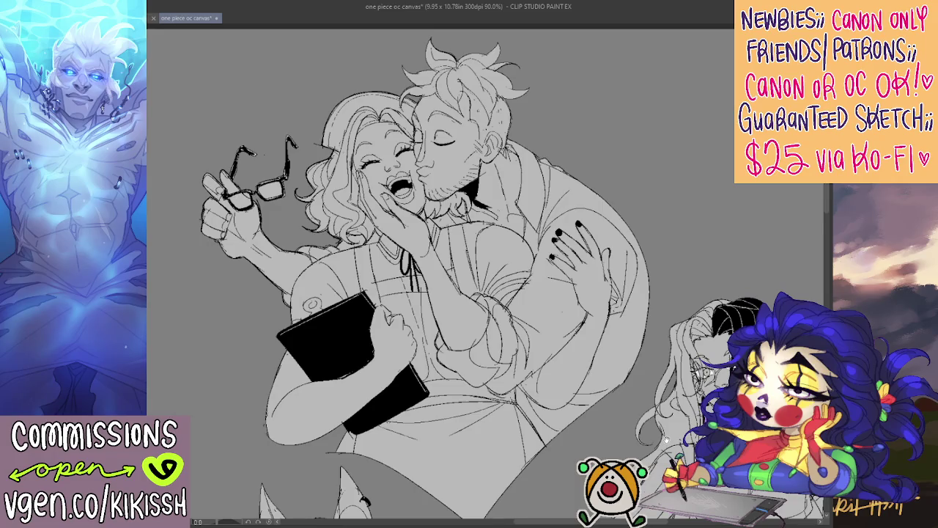
pyautogui.moveTo(440, 293); pyautogui.dragTo(441, 294)
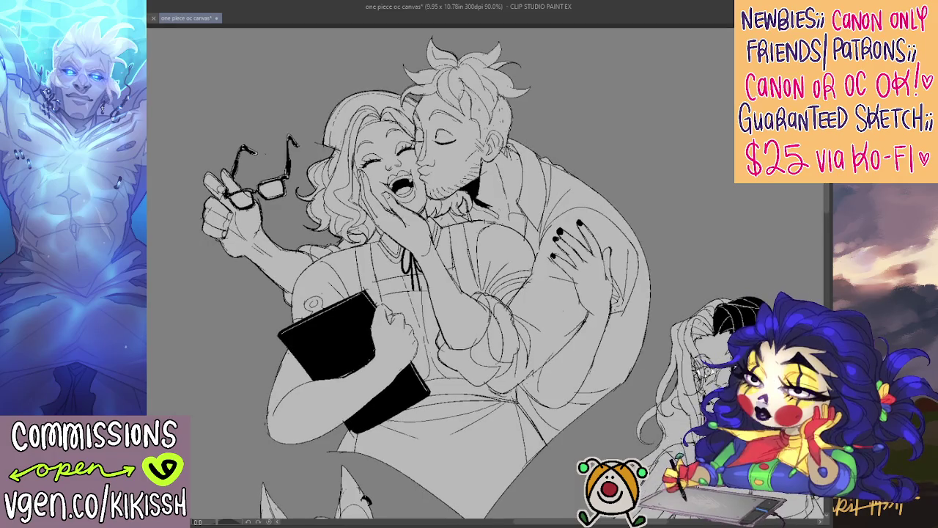
pyautogui.click(562, 338)
# - Extend the black fill across the man's shirt to the collar and shade the woman's shoulder
pyautogui.click(620, 356)
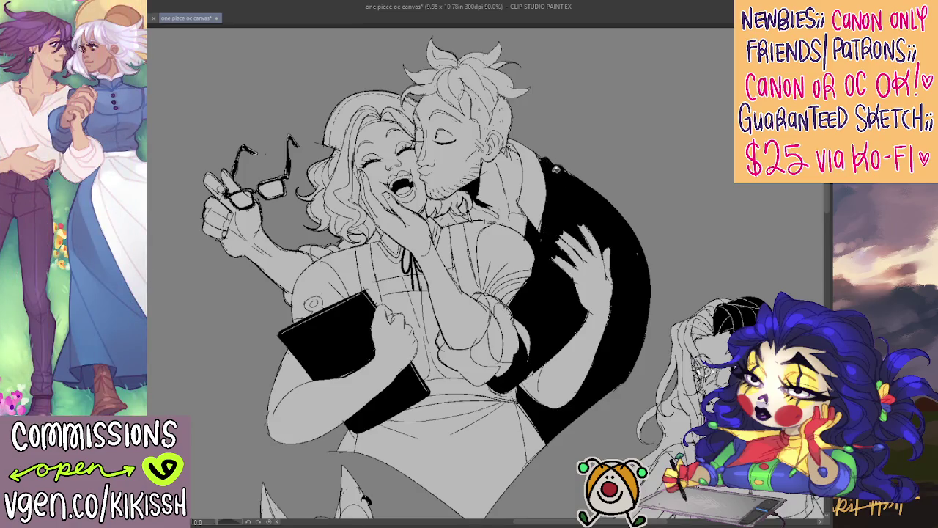
pyautogui.click(540, 192)
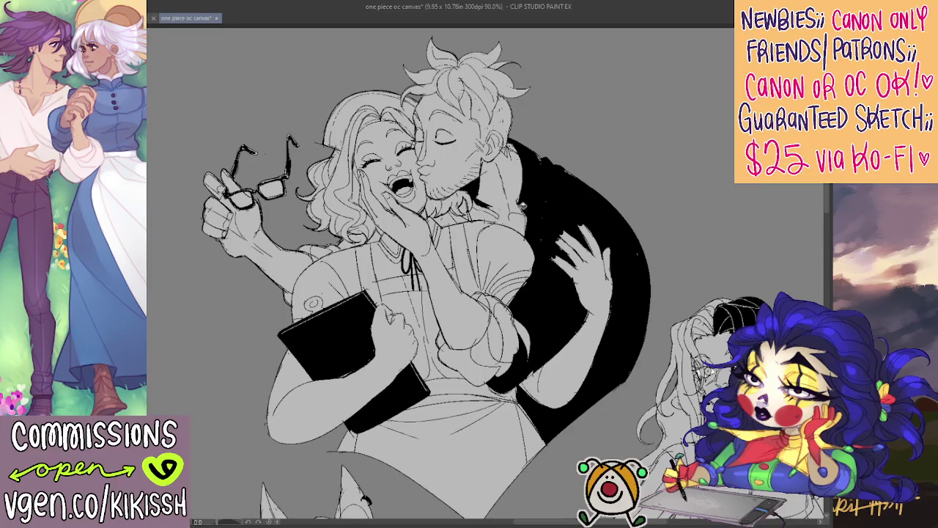
pyautogui.moveTo(462, 213)
pyautogui.mouseDown()
pyautogui.moveTo(465, 203)
pyautogui.moveTo(450, 221)
pyautogui.moveTo(434, 223)
pyautogui.moveTo(431, 209)
pyautogui.mouseUp()
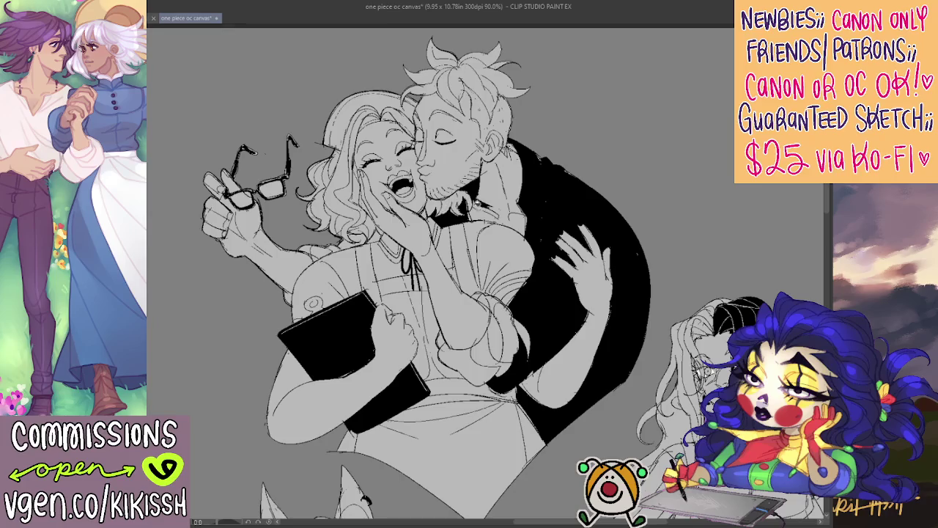
pyautogui.moveTo(489, 236)
pyautogui.mouseDown()
pyautogui.moveTo(499, 246)
pyautogui.moveTo(516, 232)
pyautogui.mouseUp()
pyautogui.moveTo(555, 270); pyautogui.dragTo(558, 272)
pyautogui.moveTo(415, 226)
pyautogui.mouseDown()
pyautogui.moveTo(359, 242)
pyautogui.moveTo(351, 254)
pyautogui.mouseUp()
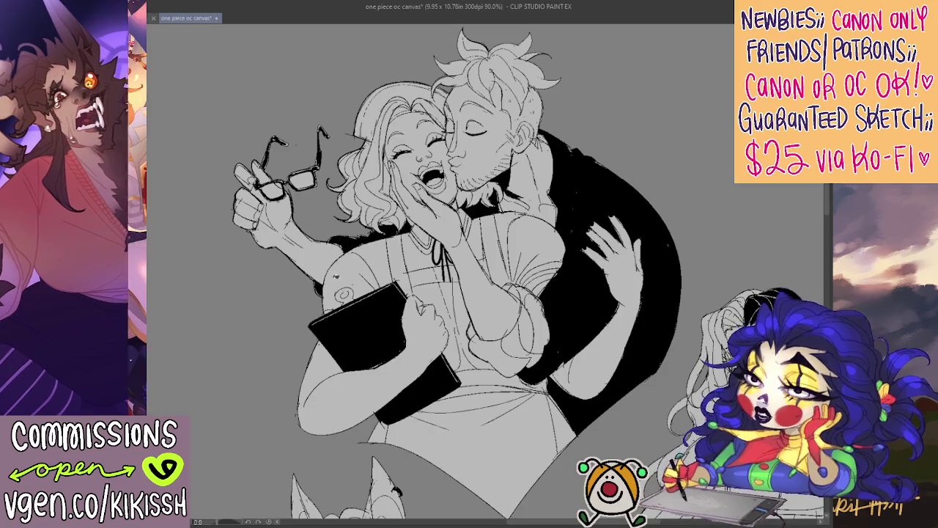
# - Undo the shoulder shading and shirt fill, then ink the outline of the fist holding the book
pyautogui.moveTo(478, 252); pyautogui.dragTo(463, 255)
pyautogui.hotkey('ctrl', 'z')
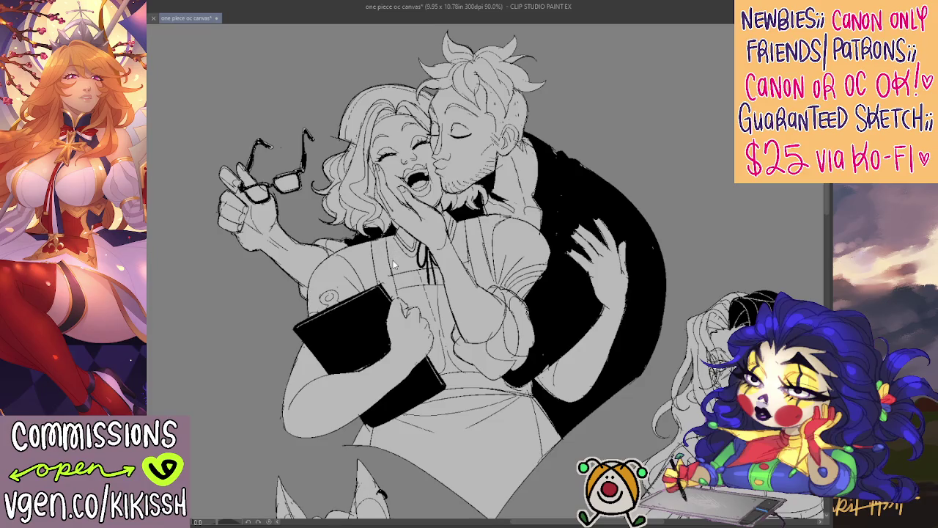
pyautogui.hotkey('ctrl', 'z')
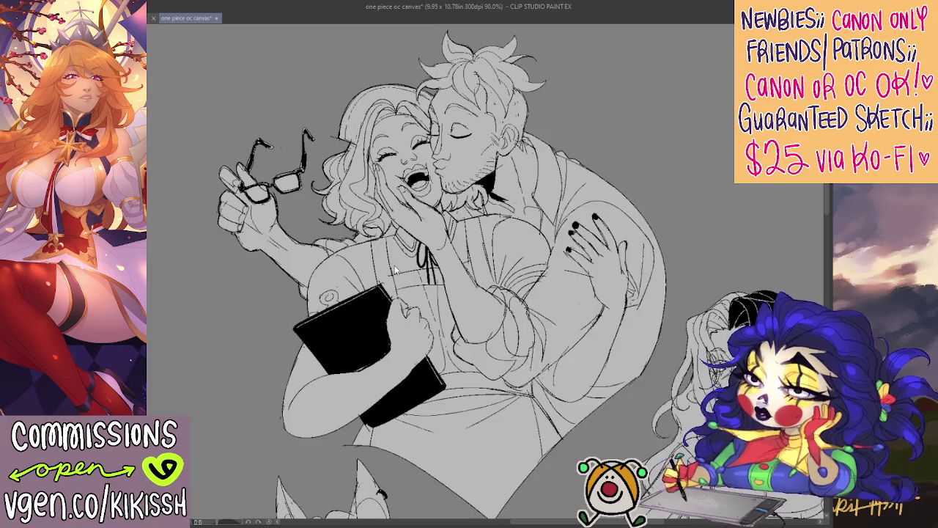
pyautogui.moveTo(396, 271); pyautogui.dragTo(534, 277)
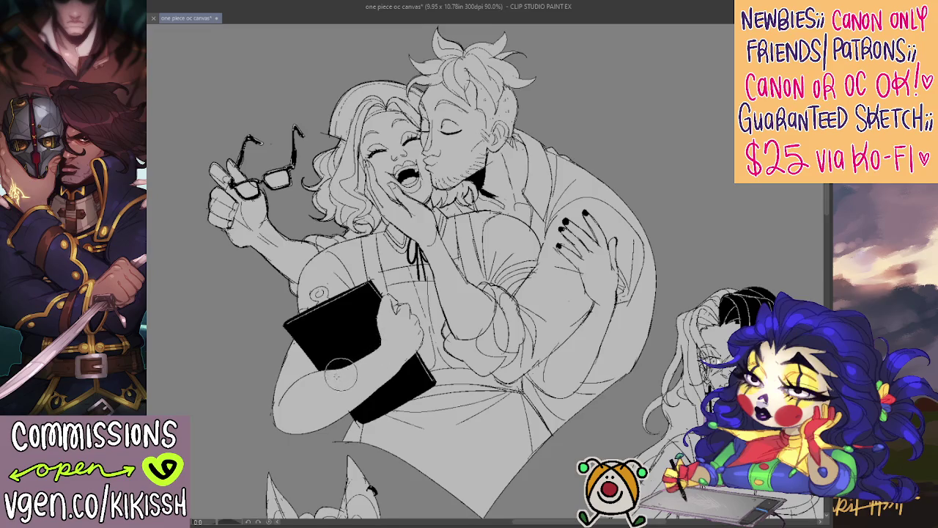
pyautogui.moveTo(383, 339); pyautogui.dragTo(375, 315)
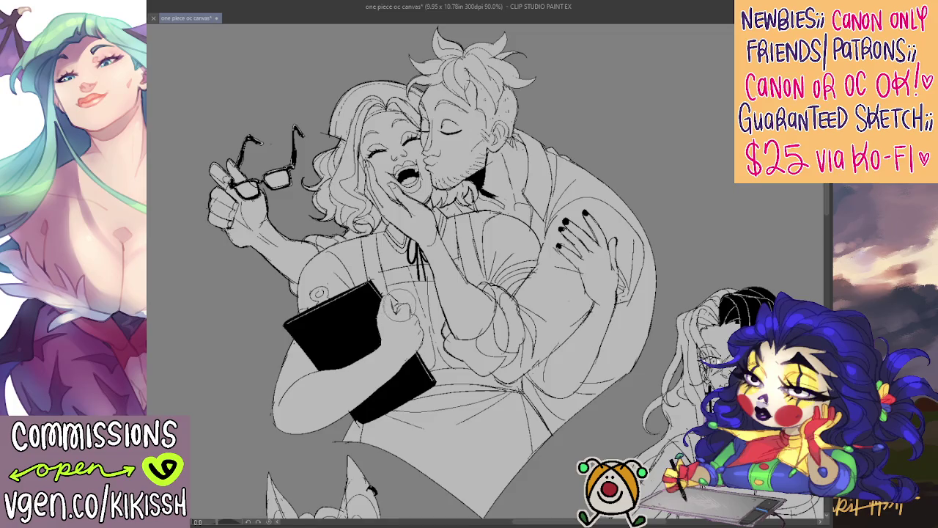
# - Try knuckle lines on the fist, undo them, and tilt the canvas toward the couple
pyautogui.moveTo(399, 304); pyautogui.dragTo(415, 299)
pyautogui.hotkey('ctrl', 'z')
pyautogui.moveTo(481, 290); pyautogui.dragTo(532, 233)
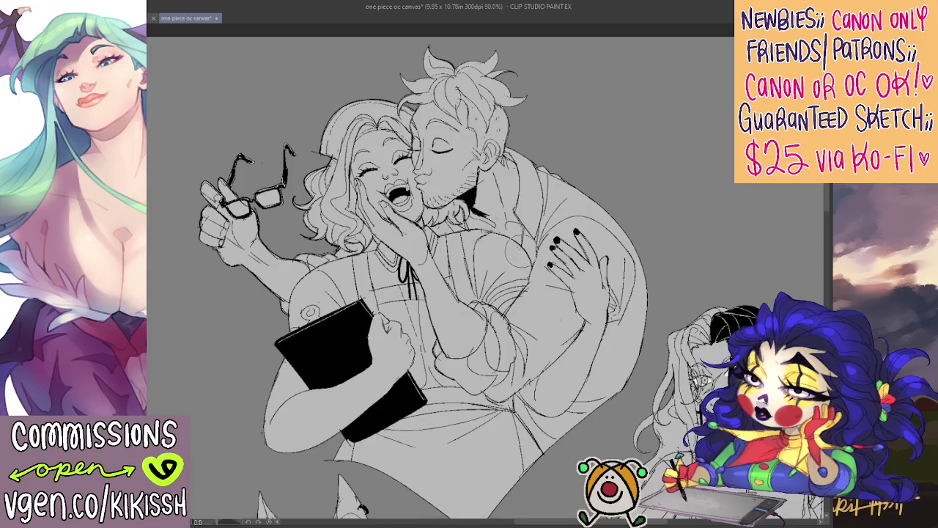
pyautogui.moveTo(521, 247); pyautogui.dragTo(429, 158)
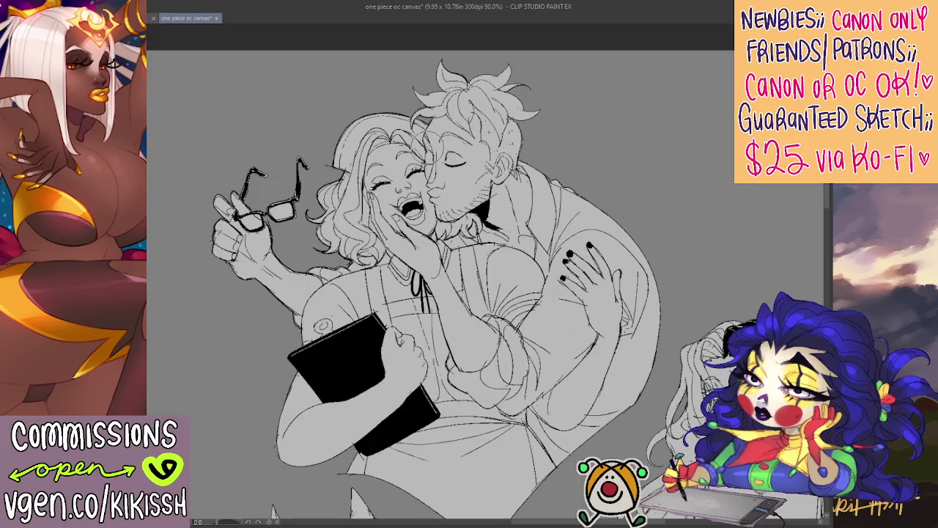
# - Add dark strands to the man's hair and strengthen his sideburn and jaw line
pyautogui.moveTo(448, 139); pyautogui.dragTo(469, 102)
pyautogui.moveTo(448, 148); pyautogui.dragTo(446, 166)
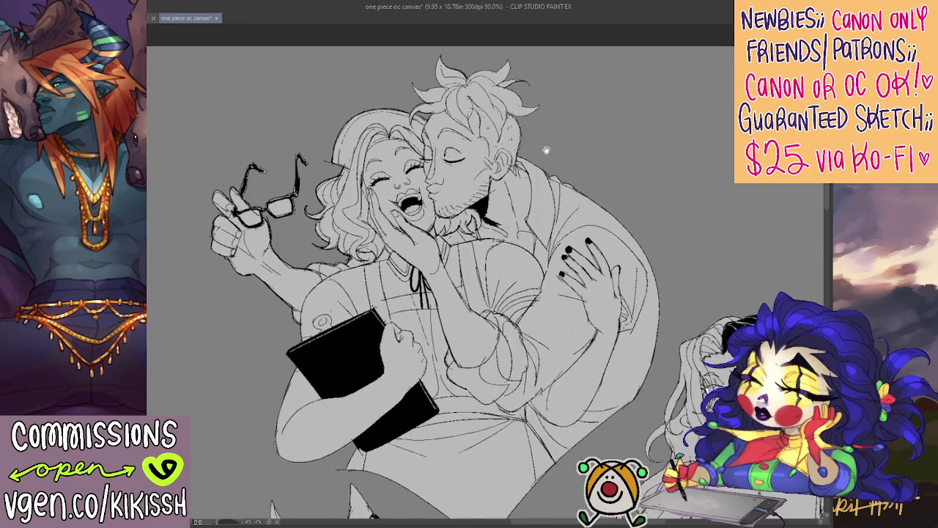
pyautogui.moveTo(533, 147); pyautogui.dragTo(506, 165)
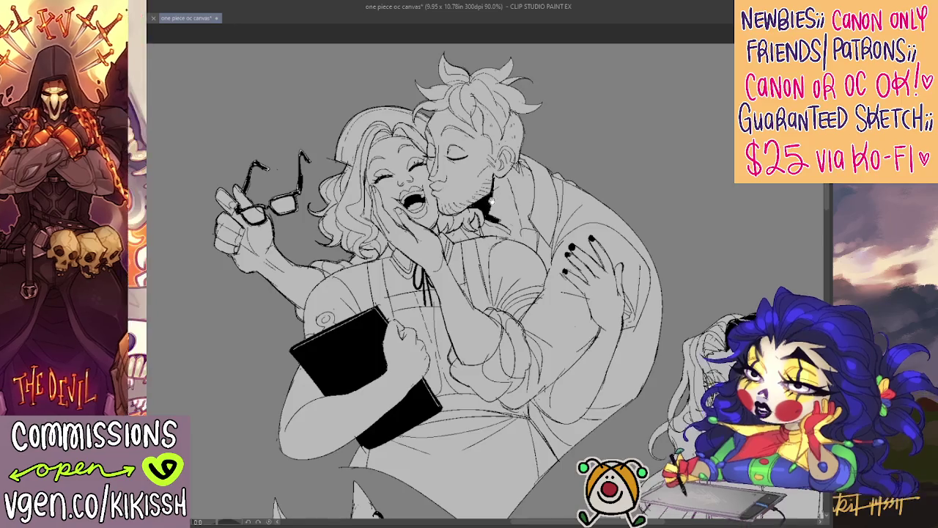
pyautogui.scroll(1, 495, 199)
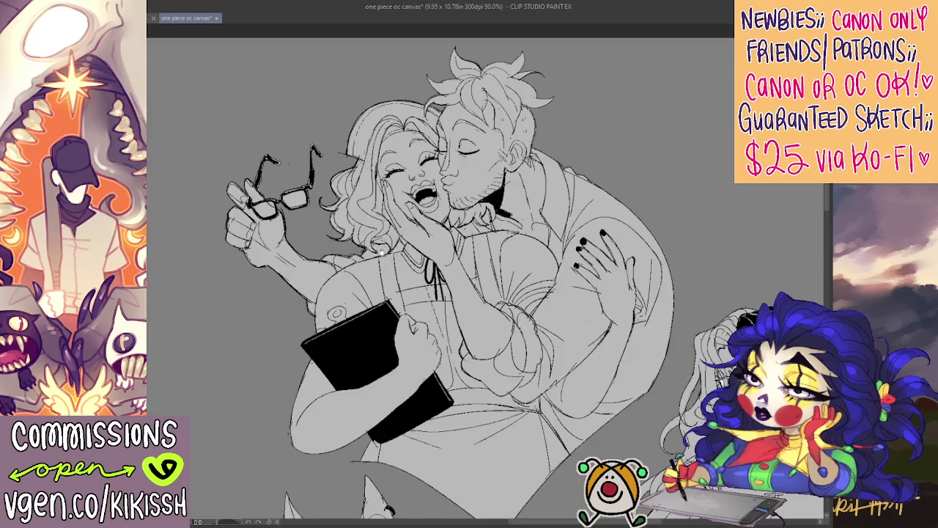
pyautogui.scroll(-1, 374, 253)
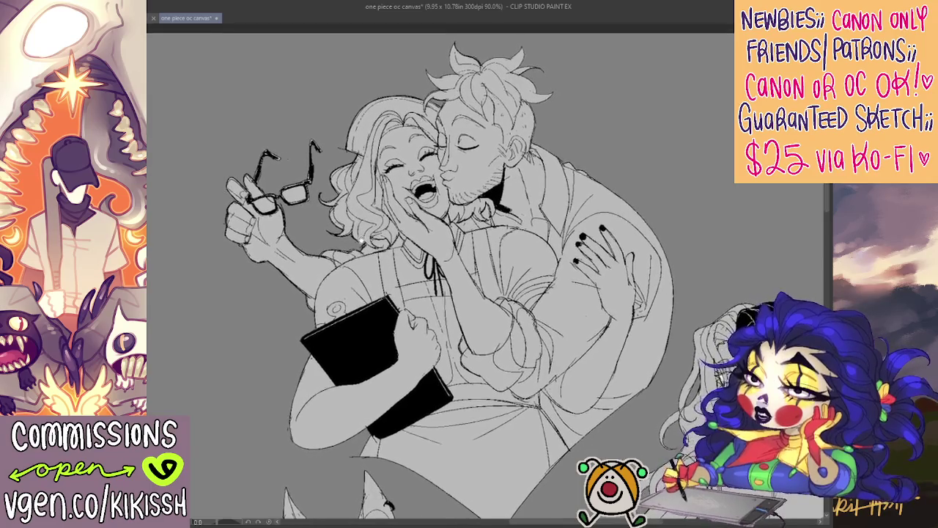
pyautogui.moveTo(381, 261); pyautogui.dragTo(341, 186)
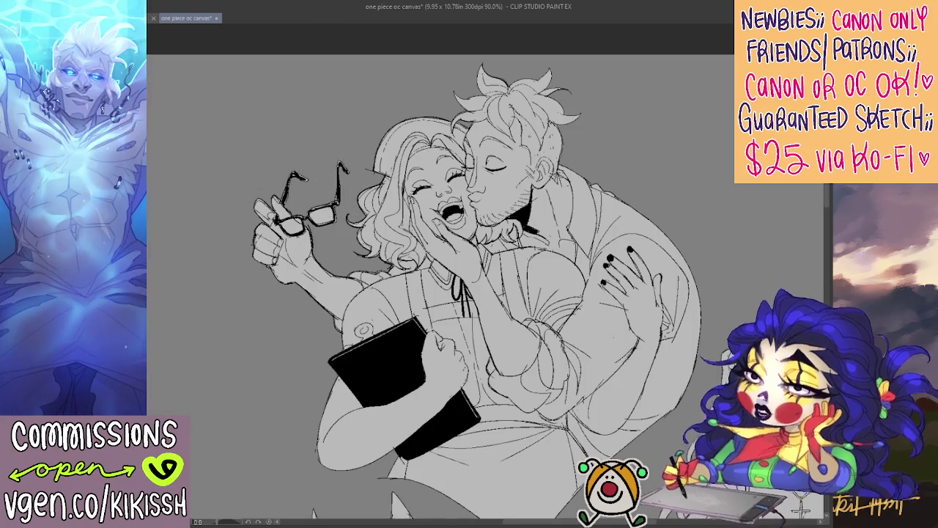
pyautogui.moveTo(319, 271); pyautogui.dragTo(293, 245)
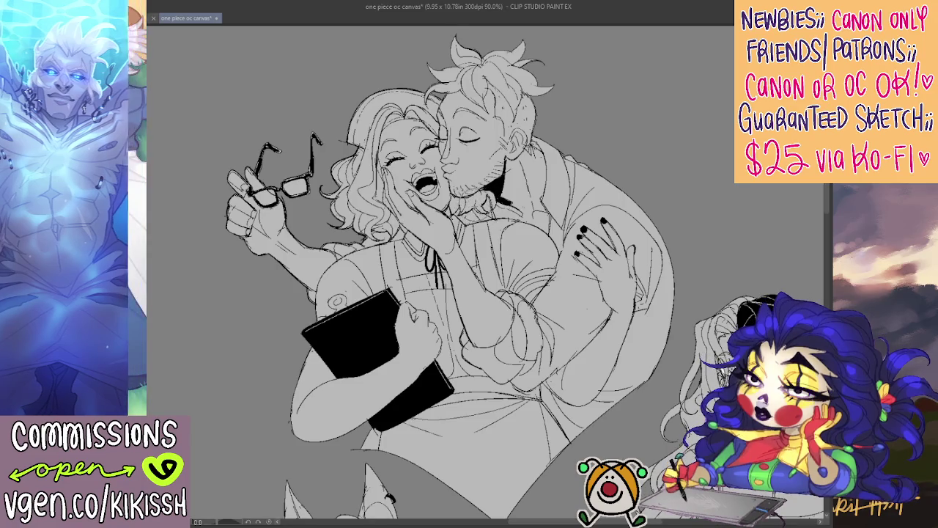
pyautogui.moveTo(501, 216)
pyautogui.mouseDown()
pyautogui.moveTo(477, 209)
pyautogui.moveTo(543, 230)
pyautogui.mouseUp()
pyautogui.scroll(-3, 528, 213)
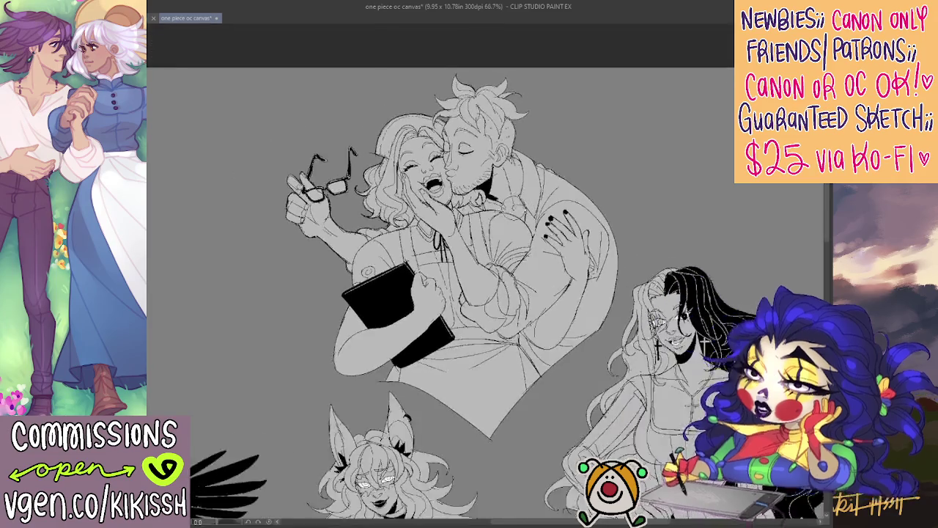
pyautogui.scroll(3, 469, 220)
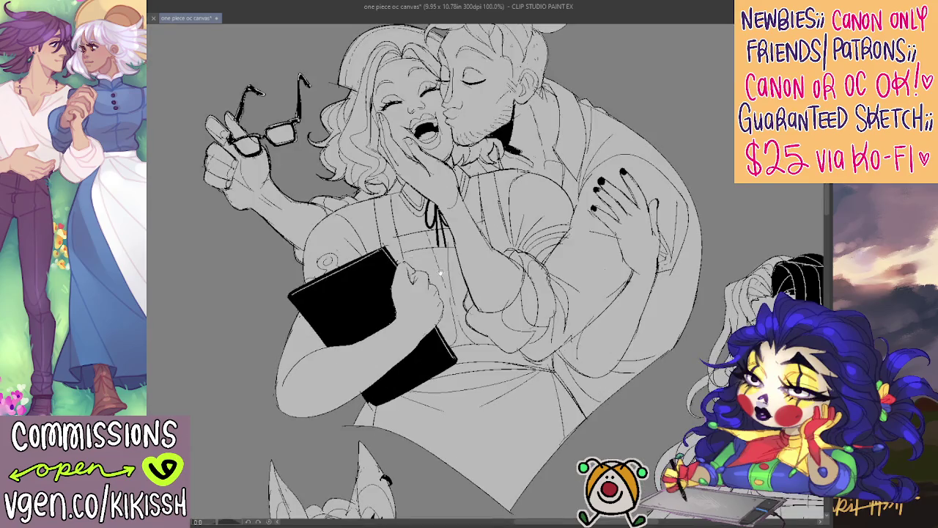
pyautogui.moveTo(366, 389)
pyautogui.mouseDown()
pyautogui.moveTo(477, 244)
pyautogui.moveTo(536, 311)
pyautogui.moveTo(425, 293)
pyautogui.mouseUp()
pyautogui.scroll(-3, 477, 244)
pyautogui.scroll(2, 546, 273)
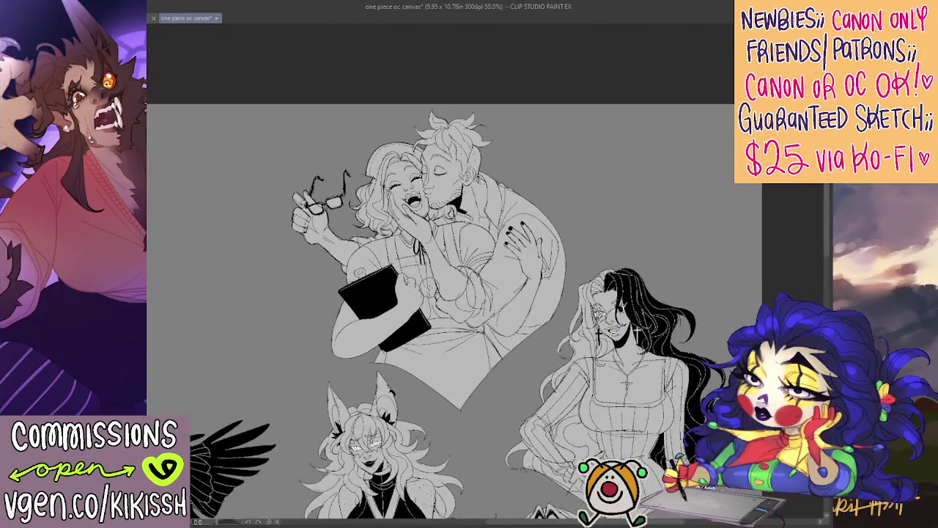
pyautogui.scroll(1, 545, 273)
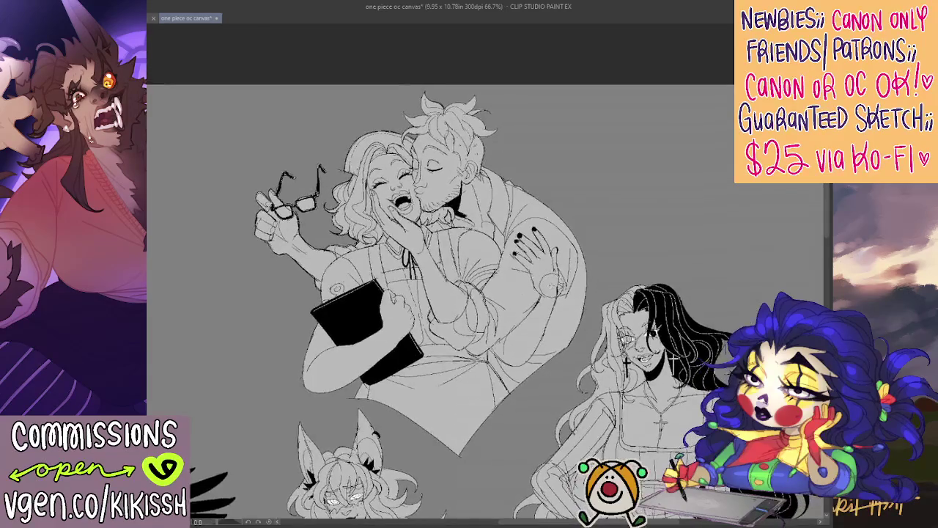
pyautogui.scroll(1, 545, 272)
pyautogui.scroll(1, 545, 273)
pyautogui.scroll(1, 596, 300)
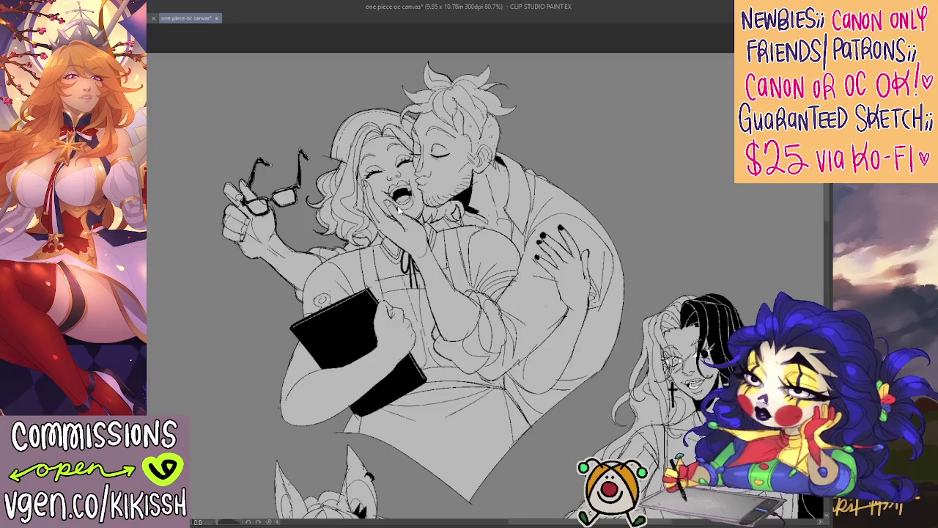
# - Redraw the strokes around the woman's open mouth and erase the faint sketch marks beside her eye
pyautogui.moveTo(396, 183); pyautogui.dragTo(383, 212)
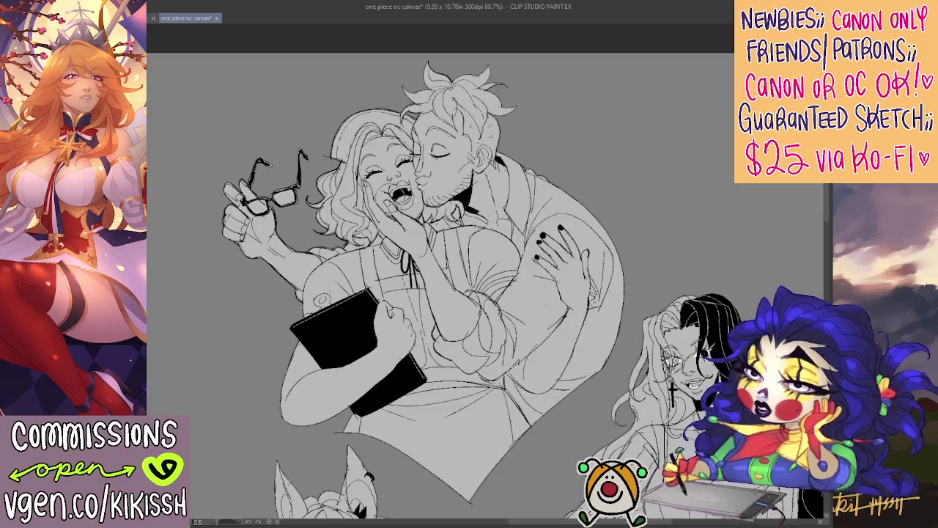
pyautogui.moveTo(374, 179); pyautogui.dragTo(396, 206)
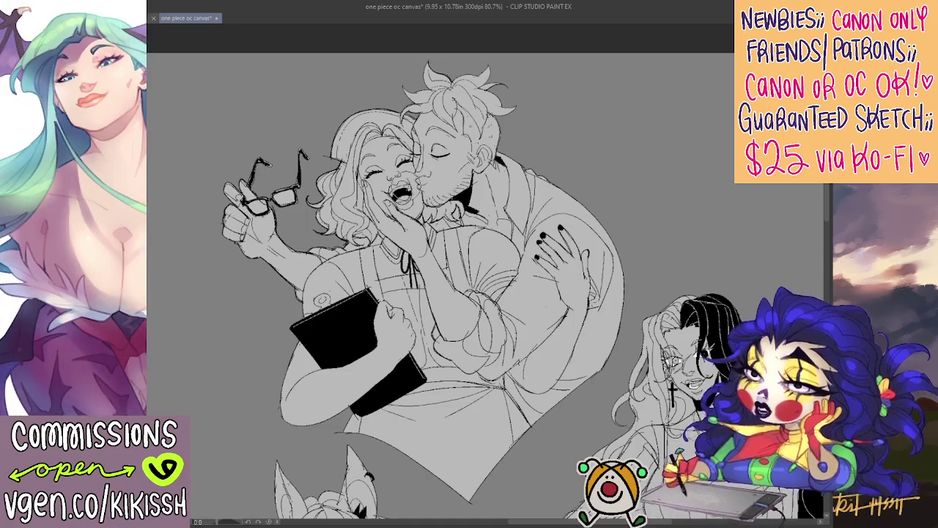
pyautogui.moveTo(415, 210); pyautogui.dragTo(413, 207)
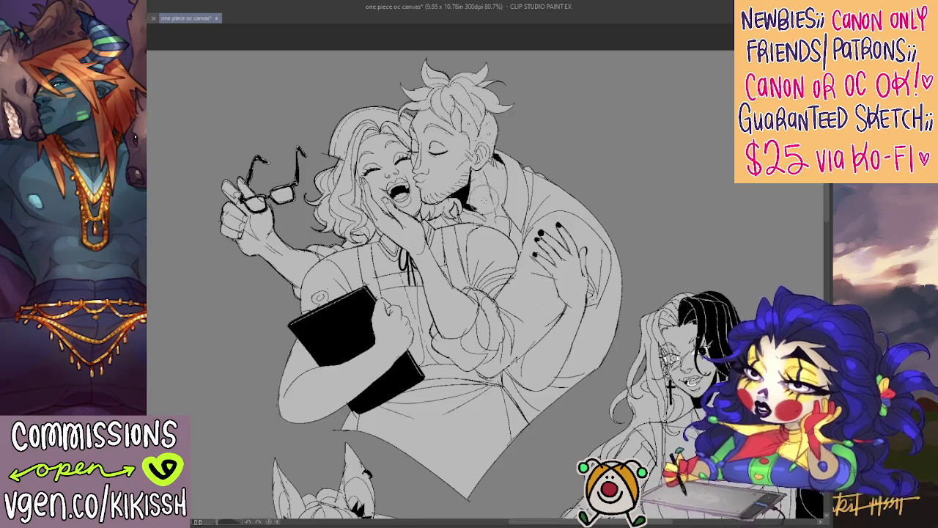
pyautogui.moveTo(440, 293); pyautogui.dragTo(443, 298)
pyautogui.moveTo(393, 166); pyautogui.dragTo(396, 183)
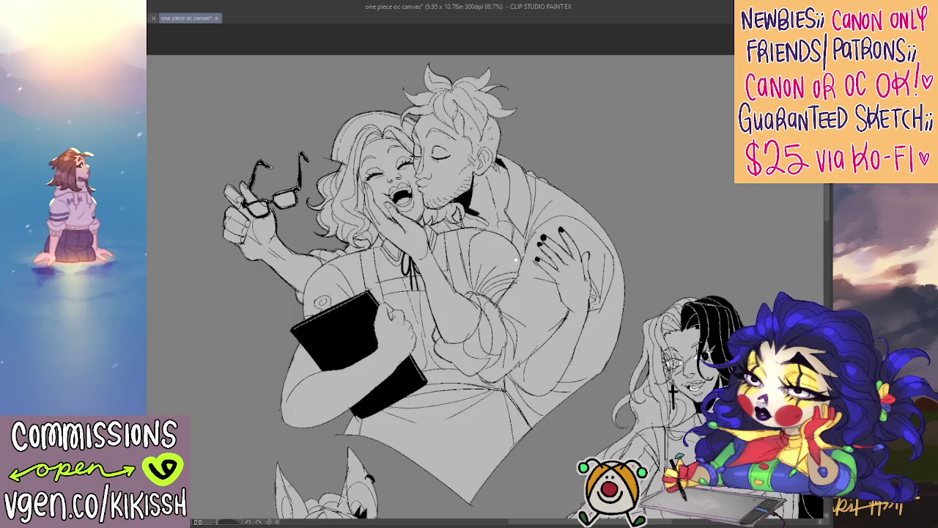
pyautogui.moveTo(440, 279); pyautogui.dragTo(433, 264)
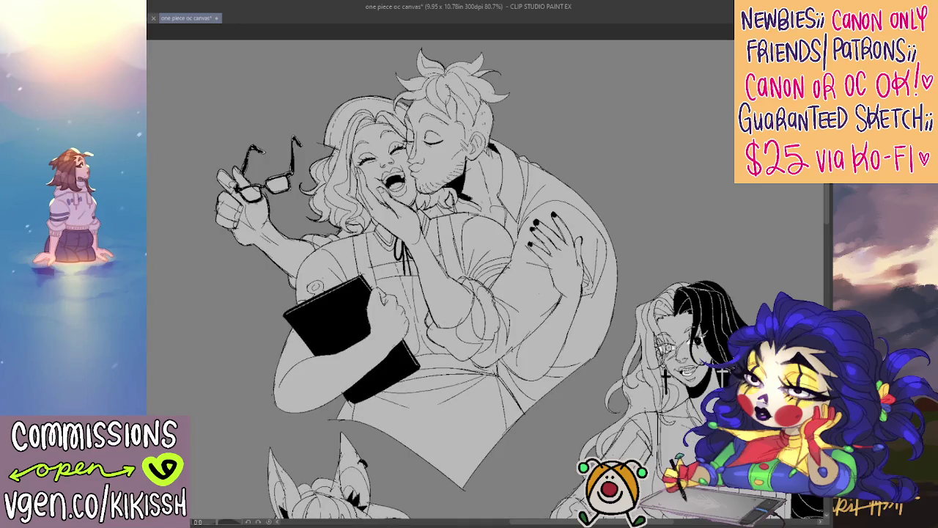
# - Hide the long-haired figure, view at 100%, and sign the artist's name and 2023 in white
pyautogui.press('Delete')
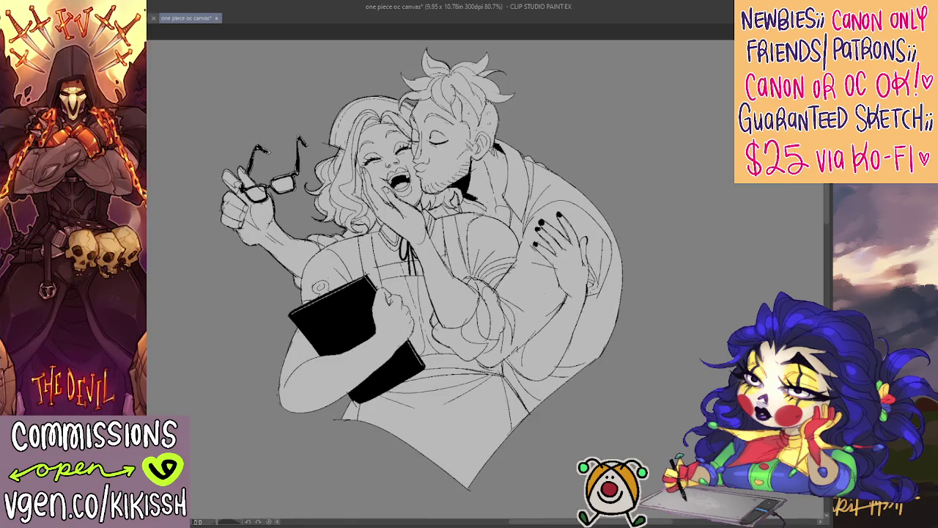
pyautogui.hotkey('ctrl', 'alt', '0')
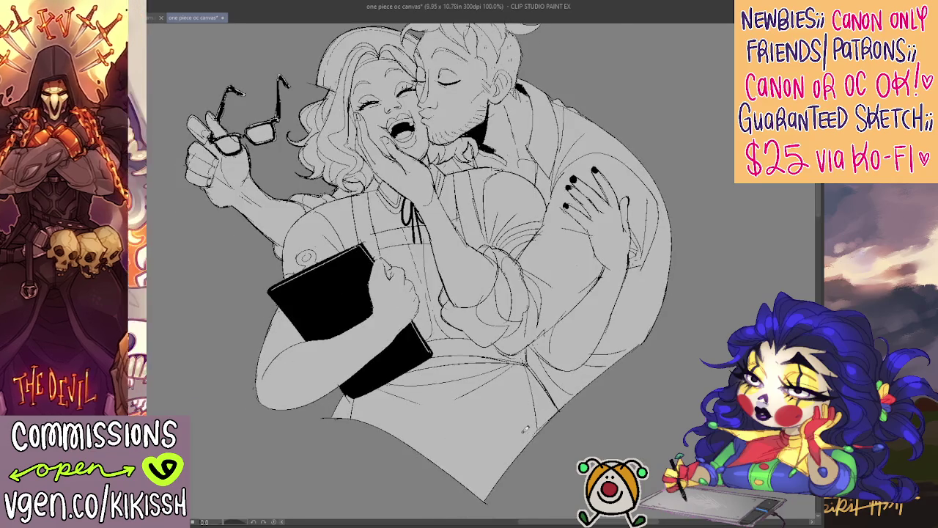
pyautogui.moveTo(535, 434); pyautogui.dragTo(610, 362)
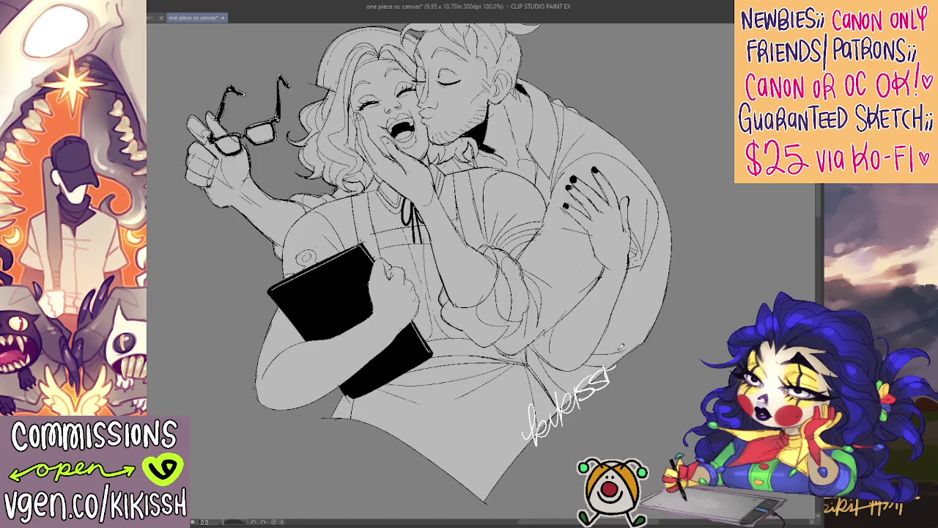
pyautogui.moveTo(546, 414); pyautogui.dragTo(563, 374)
pyautogui.moveTo(563, 386); pyautogui.dragTo(620, 336)
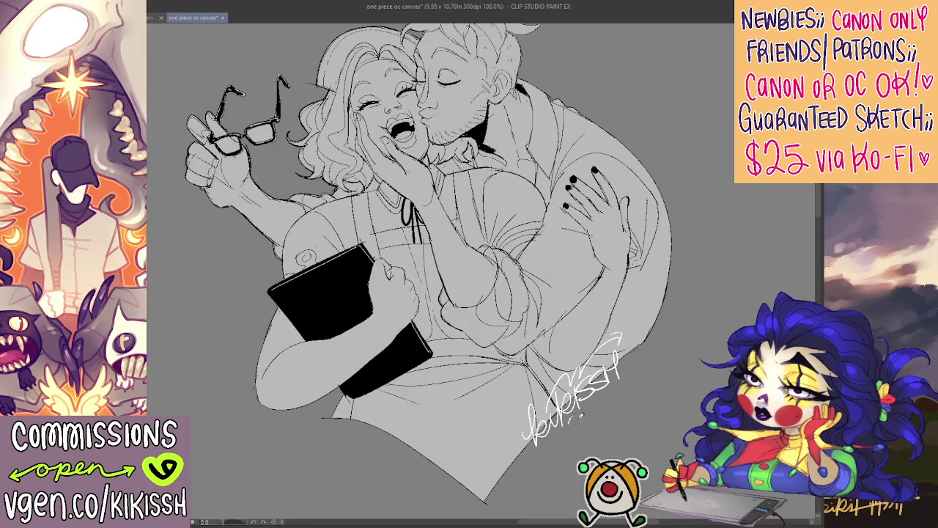
pyautogui.moveTo(581, 408); pyautogui.dragTo(593, 400)
pyautogui.moveTo(585, 404); pyautogui.dragTo(608, 387)
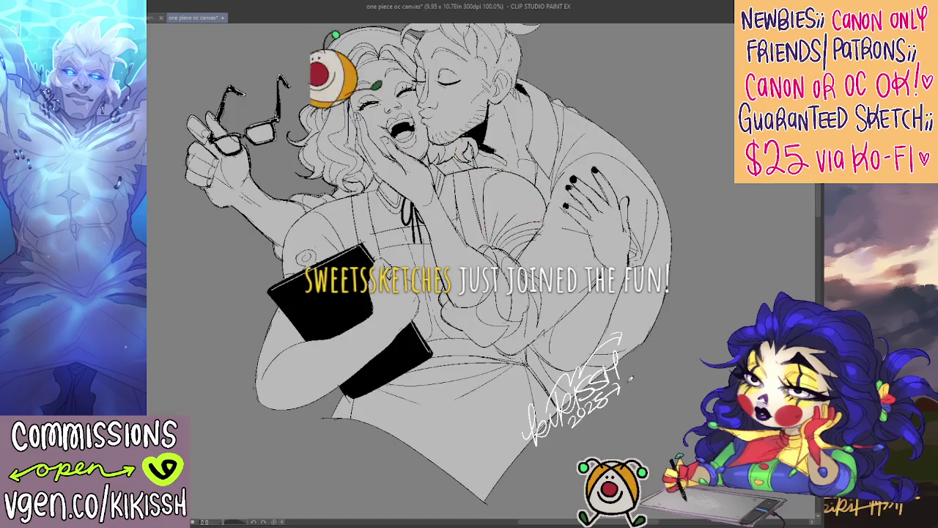
# - Adjust the view to show the whole couple and touch up the book's corner
pyautogui.scroll(3, 636, 360)
pyautogui.moveTo(647, 373); pyautogui.dragTo(639, 309)
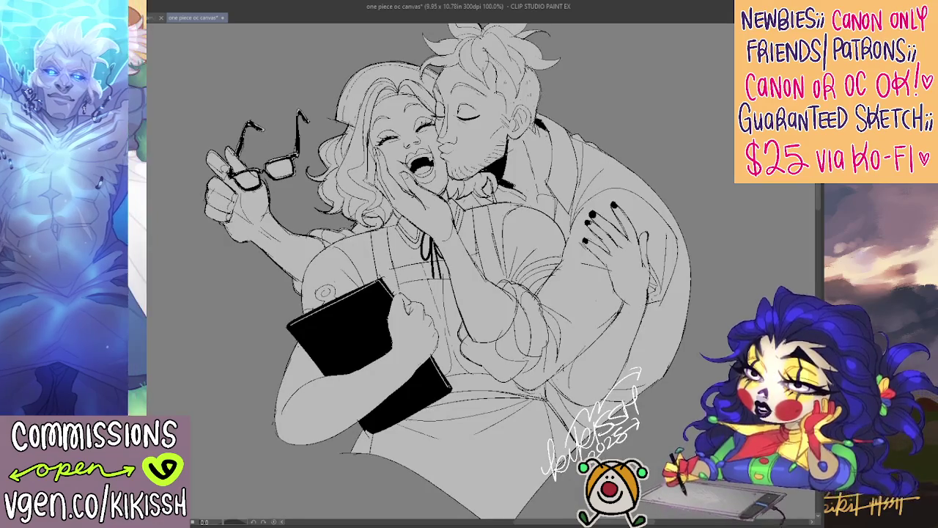
pyautogui.moveTo(587, 220); pyautogui.dragTo(595, 182)
pyautogui.hotkey('ctrl', 'z')
pyautogui.hotkey('ctrl', 'z')
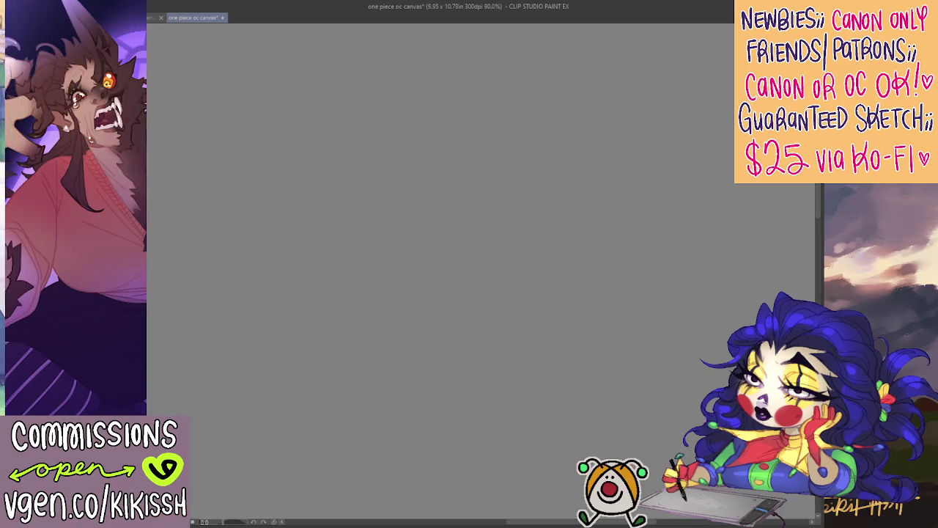
pyautogui.moveTo(387, 277)
pyautogui.mouseDown()
pyautogui.moveTo(394, 269)
pyautogui.moveTo(422, 277)
pyautogui.mouseUp()
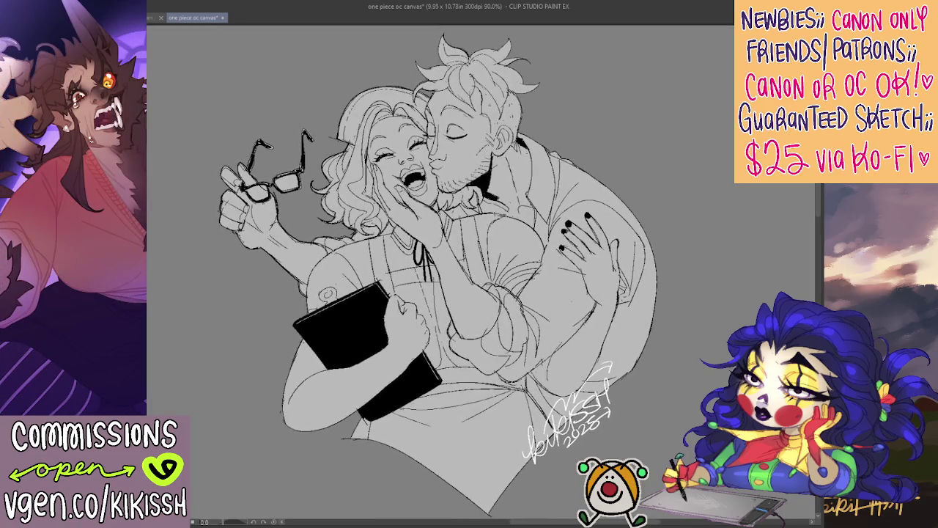